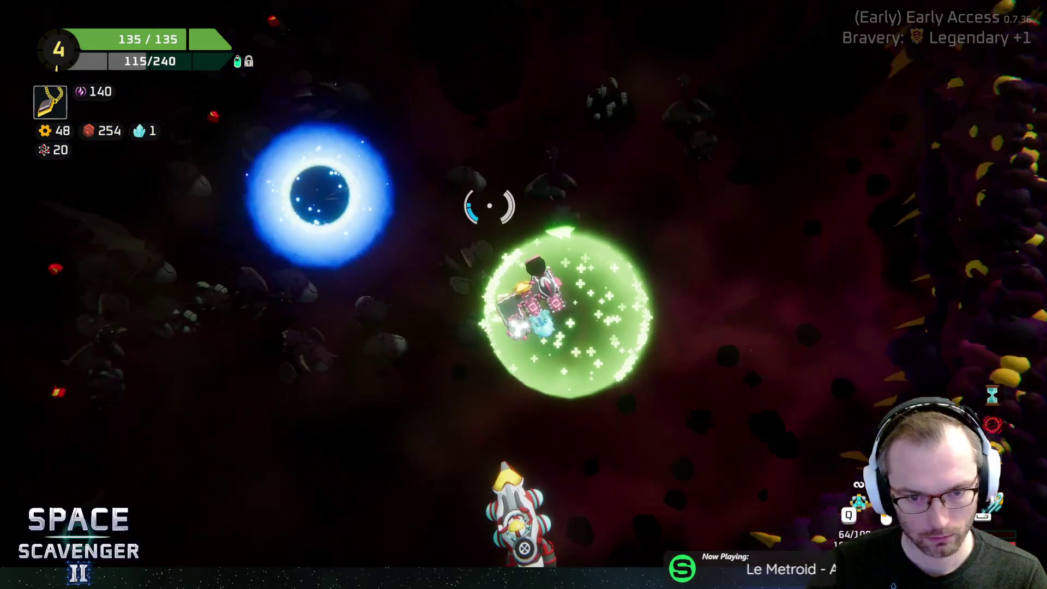
# Step: Buy the Lotus Flower gadget for 1 crystal from the Crystal Gadget Merchant, then warp to the galaxy map
pyautogui.press('w')
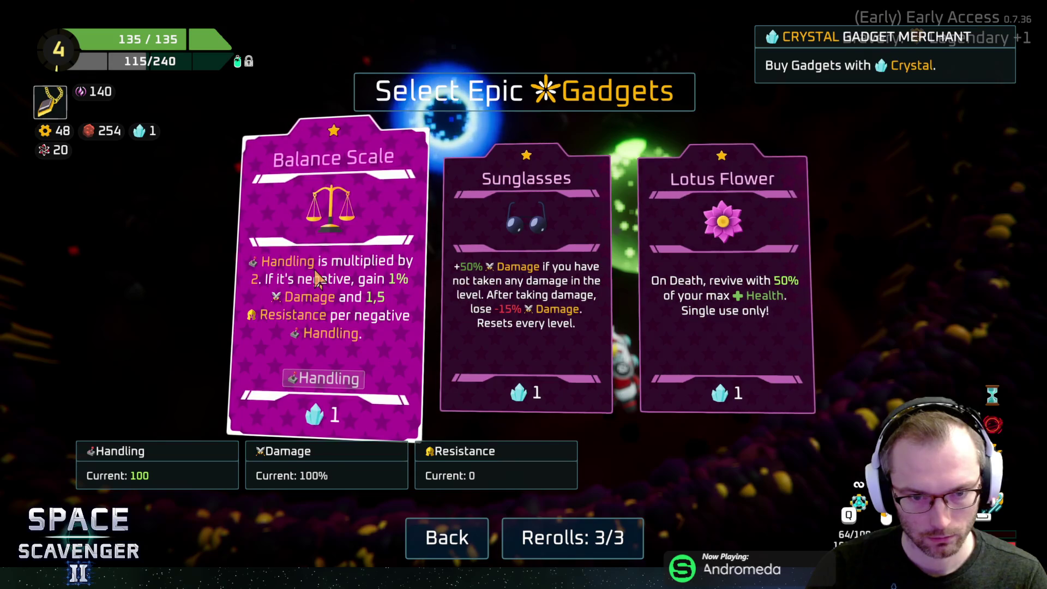
pyautogui.click(725, 284)
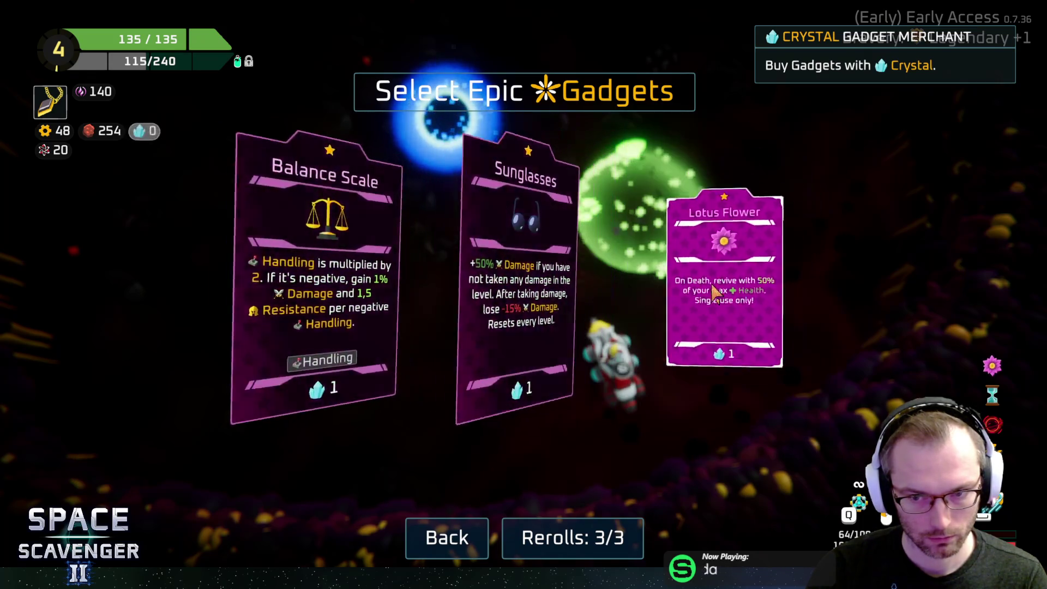
pyautogui.press('w')
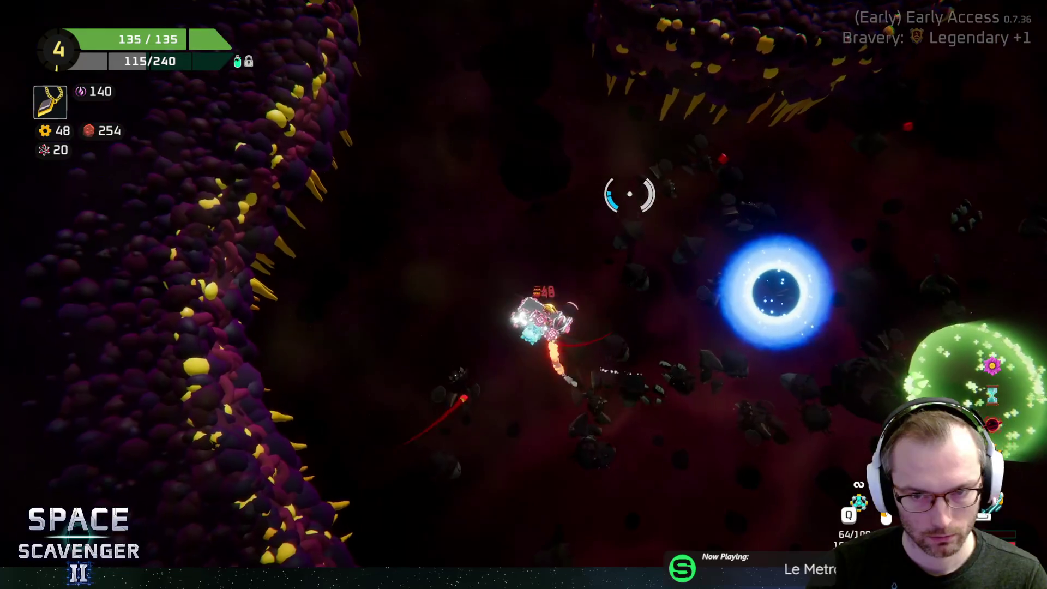
pyautogui.press('s')
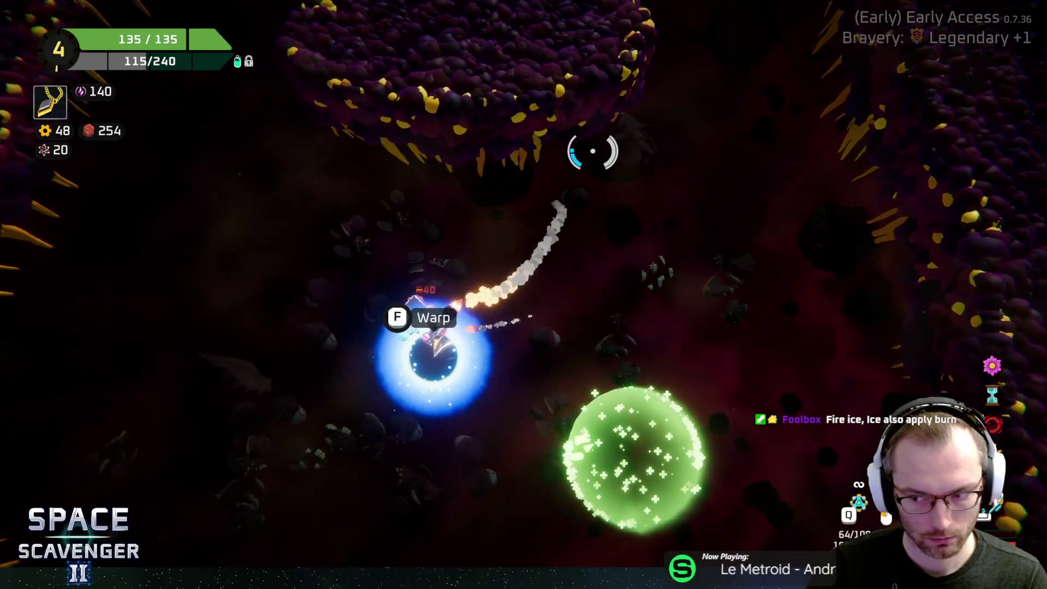
pyautogui.press('f')
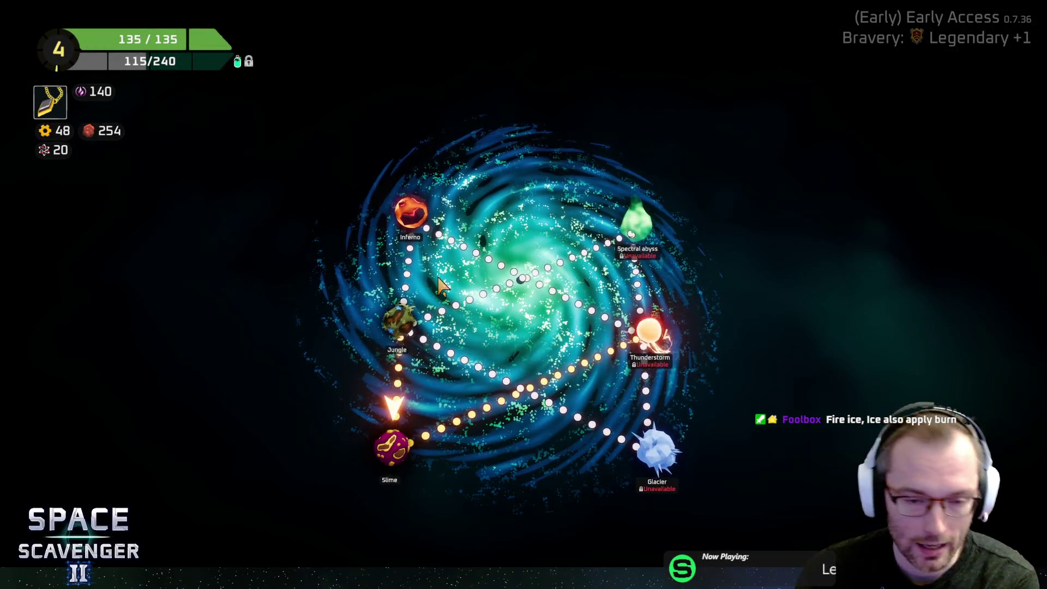
# Step: Choose the Jungle planet on the galaxy map to reach its sector route map
pyautogui.click(404, 332)
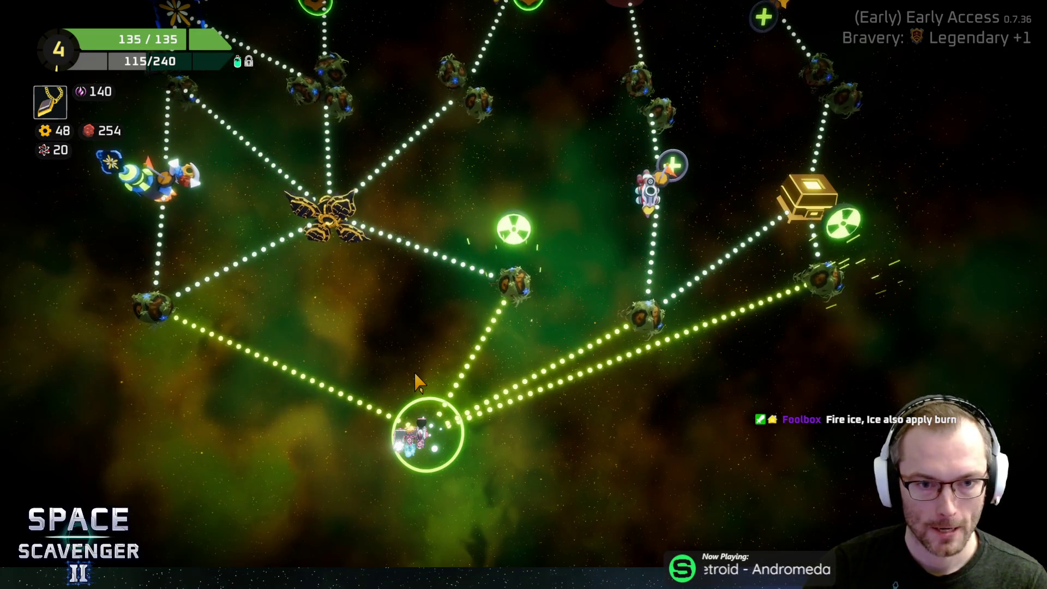
pyautogui.scroll(3, 417, 382)
pyautogui.scroll(-1, 415, 371)
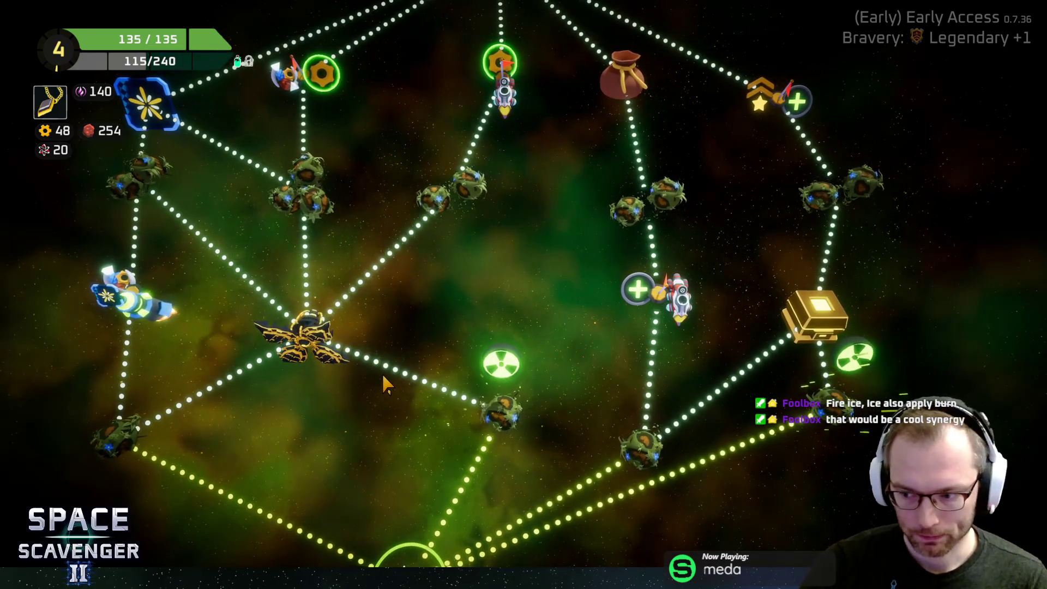
pyautogui.scroll(2, 386, 375)
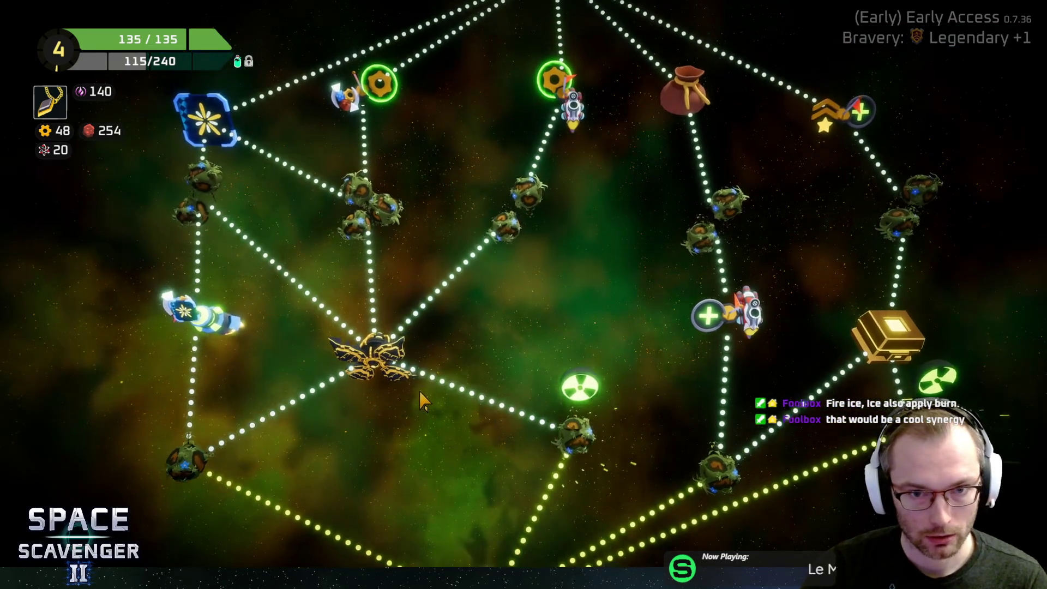
pyautogui.scroll(-1, 474, 363)
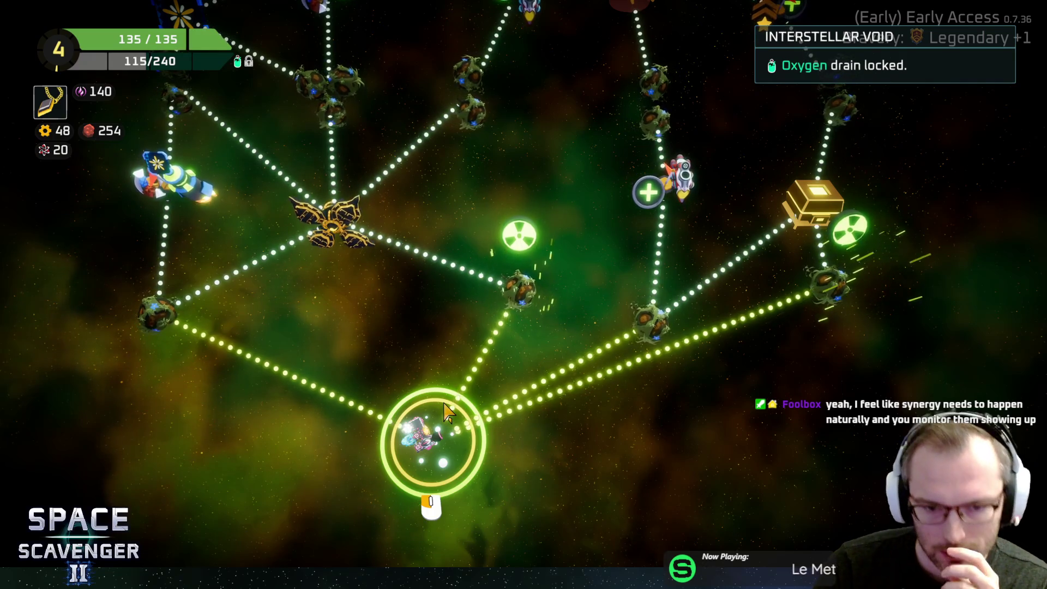
pyautogui.scroll(3, 442, 420)
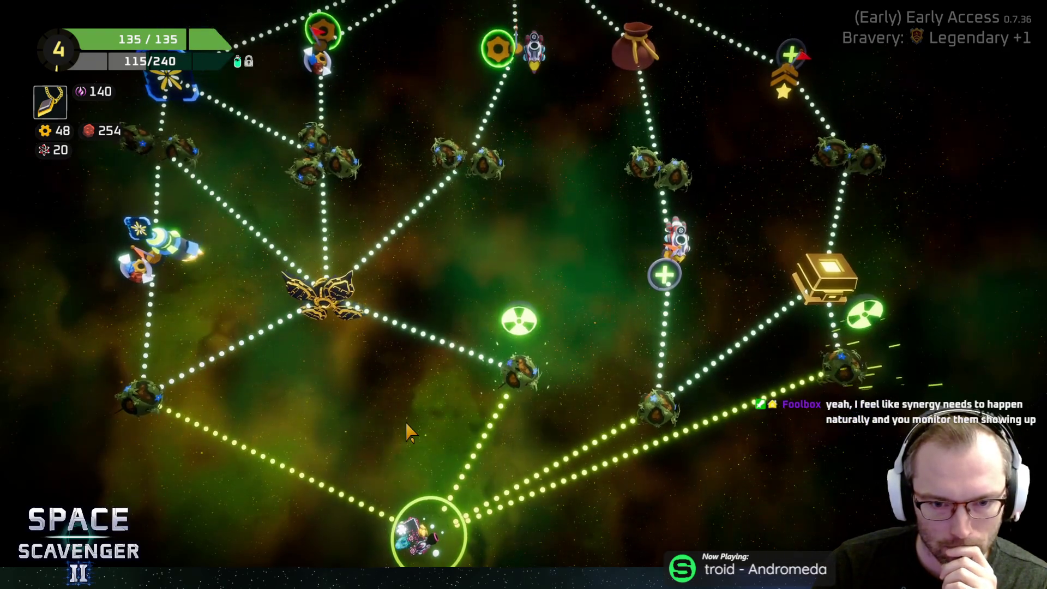
# Step: Survey the Jungle node map and send the ship to the radiation-zone exploration planet
pyautogui.scroll(2, 409, 434)
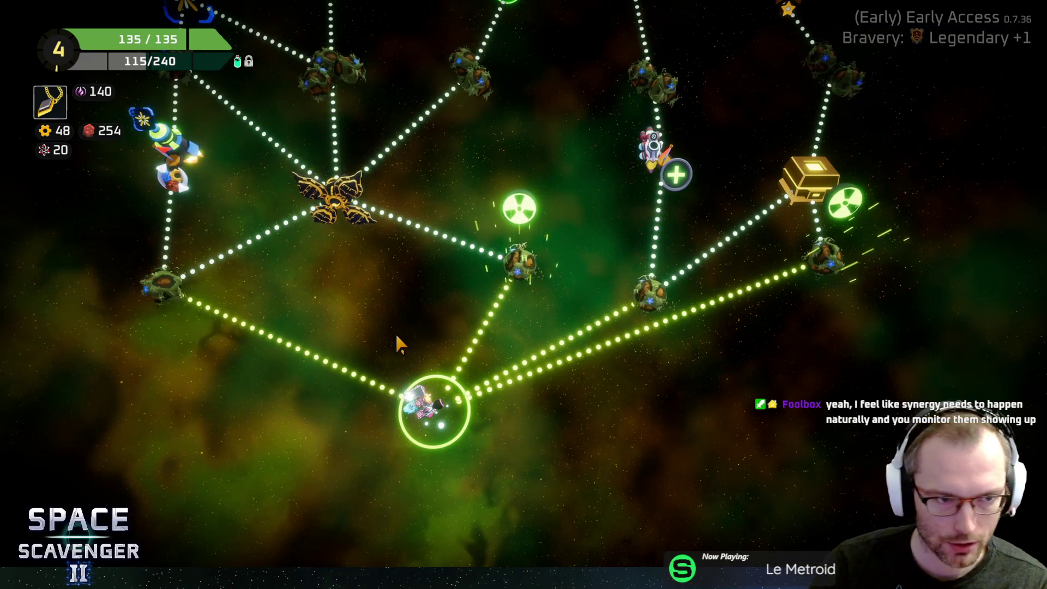
pyautogui.scroll(3, 385, 335)
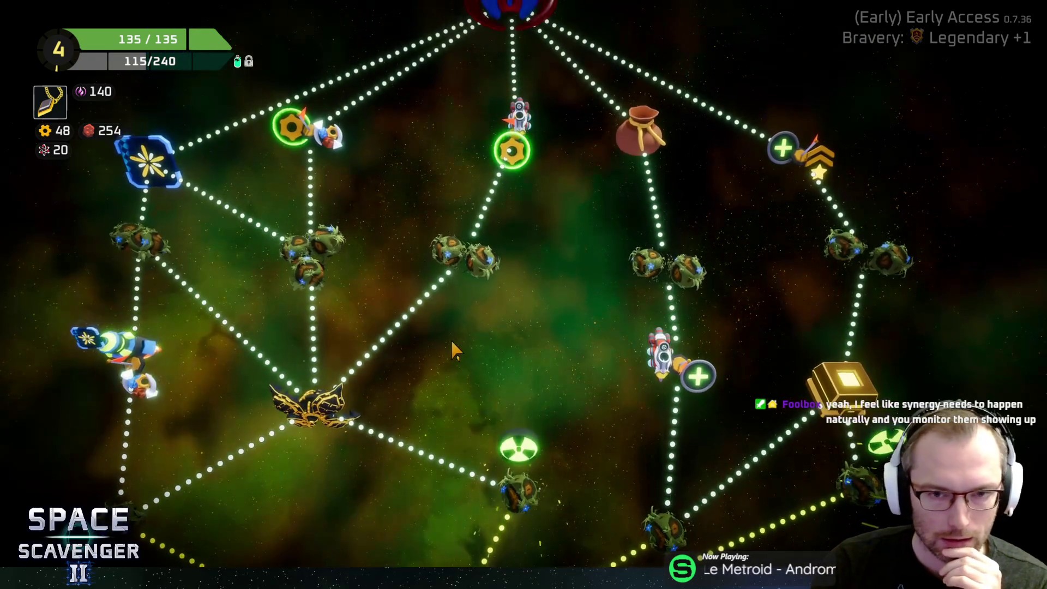
pyautogui.scroll(-3, 455, 337)
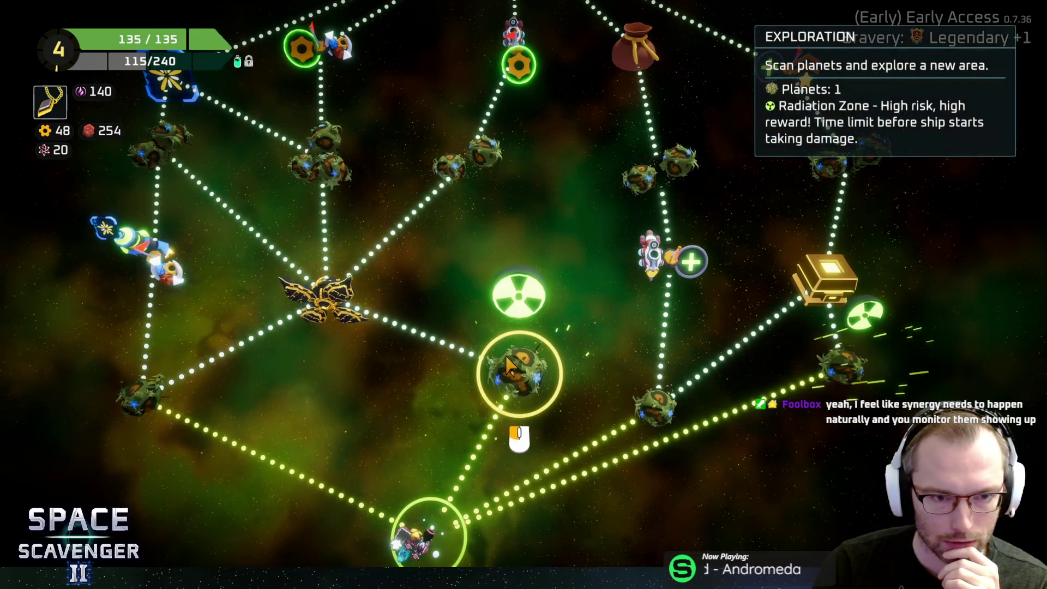
pyautogui.scroll(2, 421, 341)
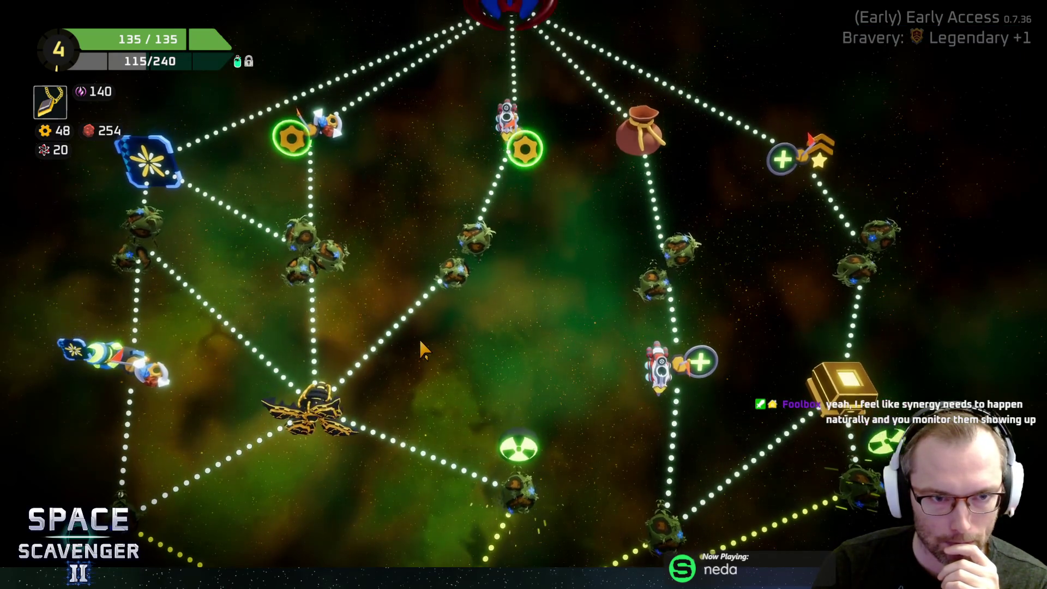
pyautogui.scroll(-1, 420, 349)
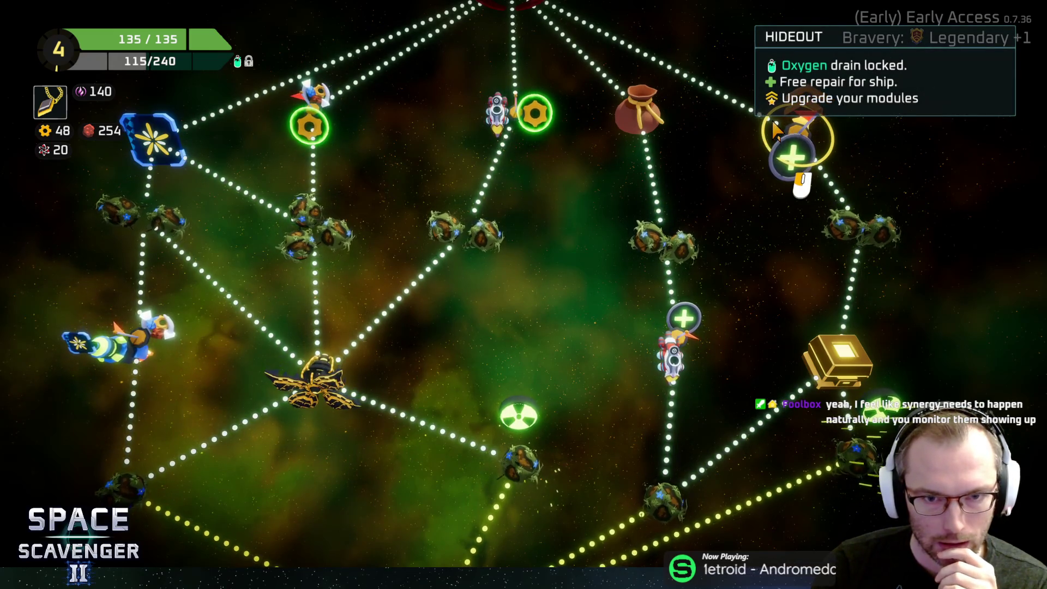
pyautogui.scroll(-3, 580, 264)
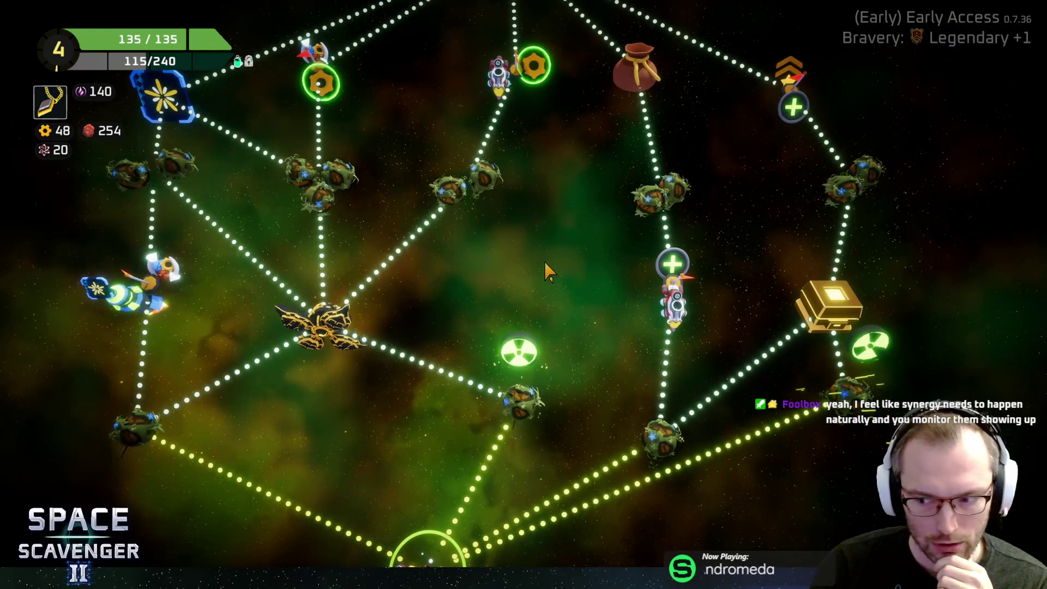
pyautogui.scroll(-2, 517, 260)
pyautogui.scroll(2, 517, 263)
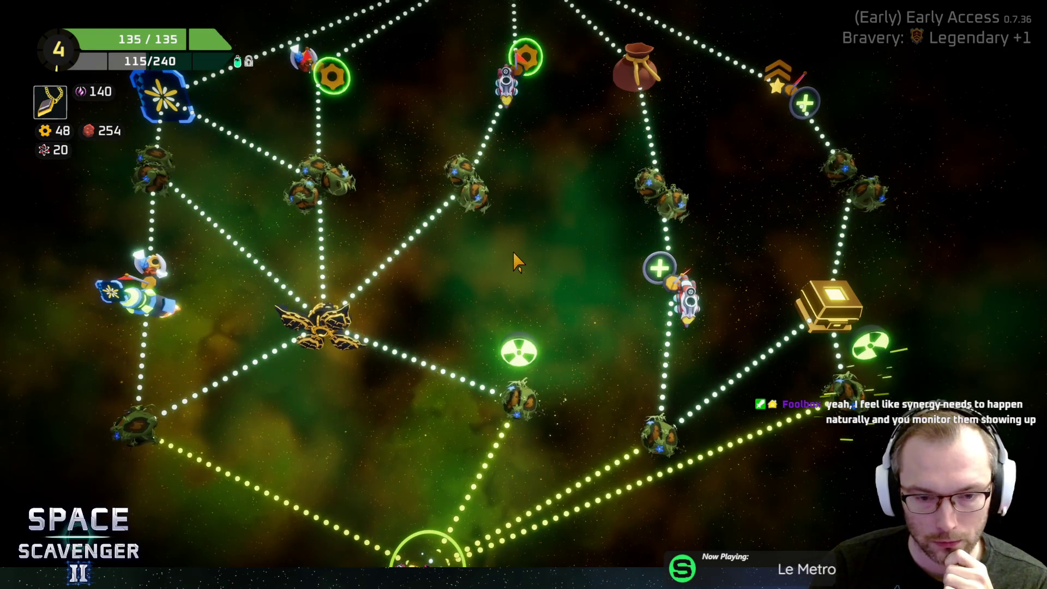
pyautogui.moveTo(490, 397)
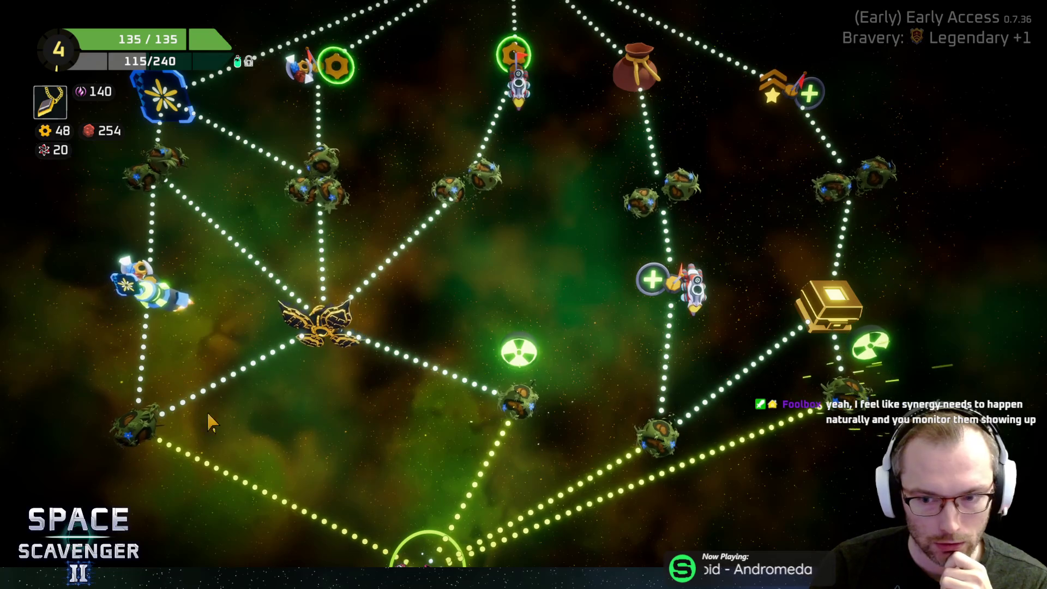
pyautogui.moveTo(834, 355)
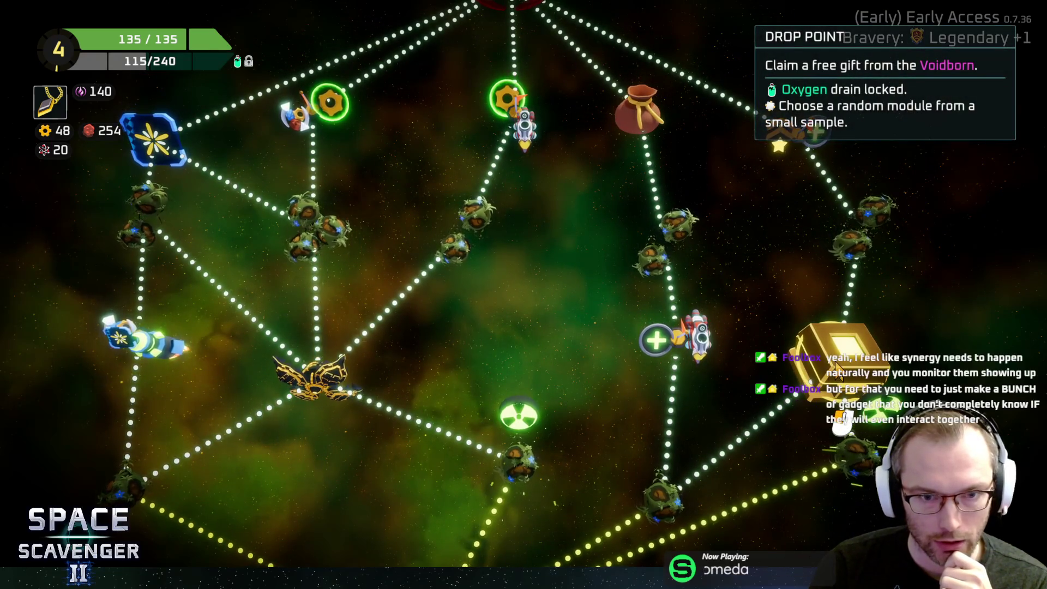
pyautogui.moveTo(287, 131)
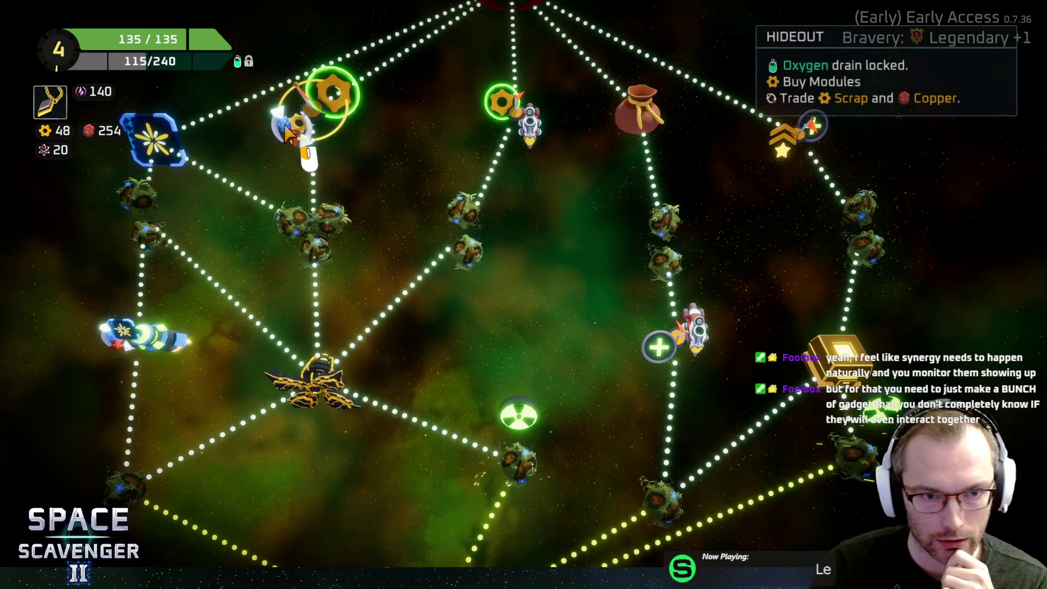
pyautogui.click(519, 463)
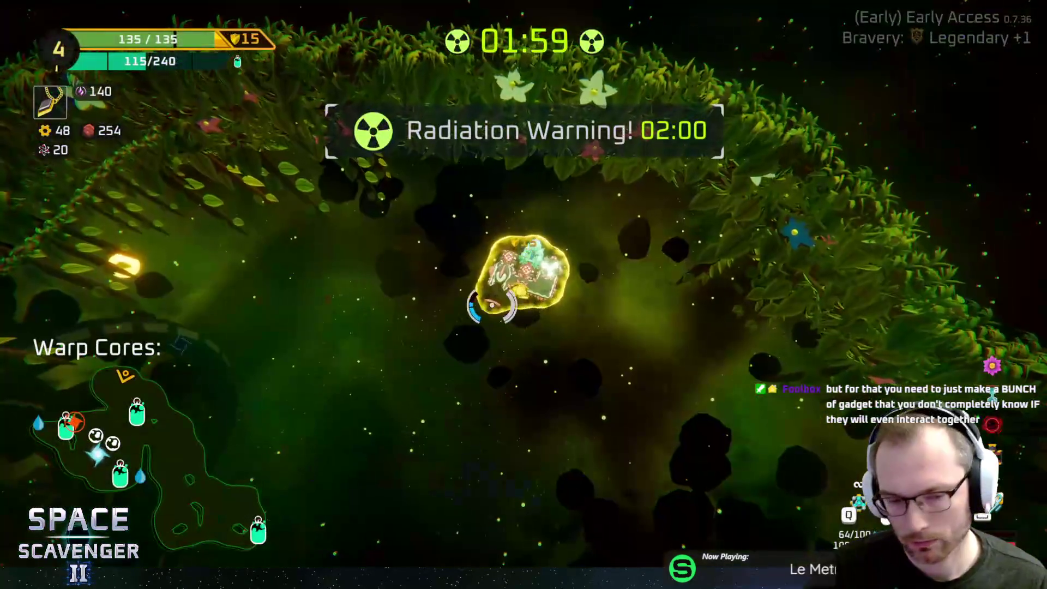
# Step: Claim the oxygen station's free 90-currency resource reward
pyautogui.press('a')
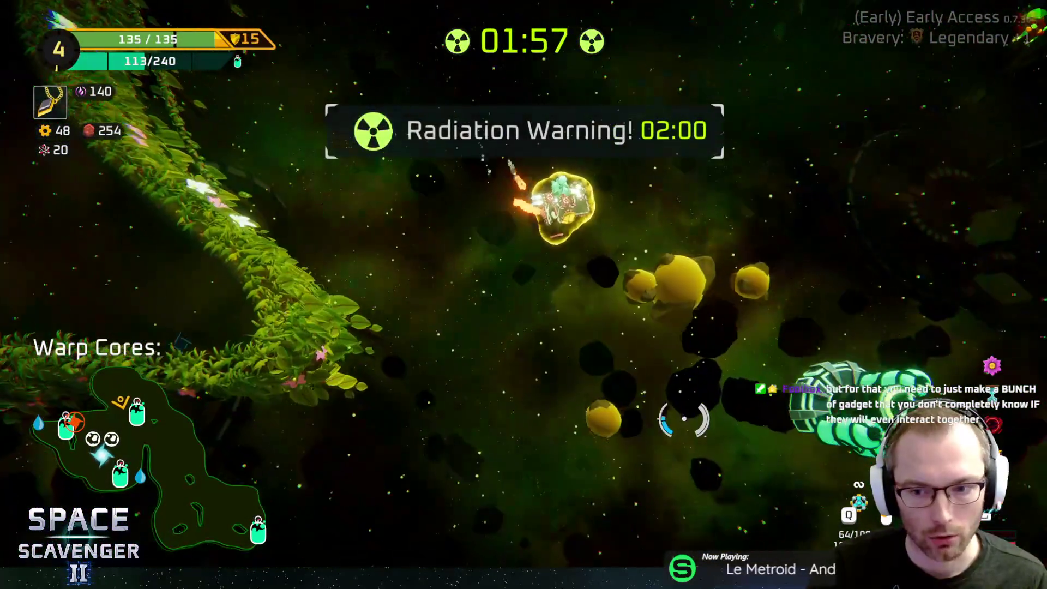
pyautogui.press('f')
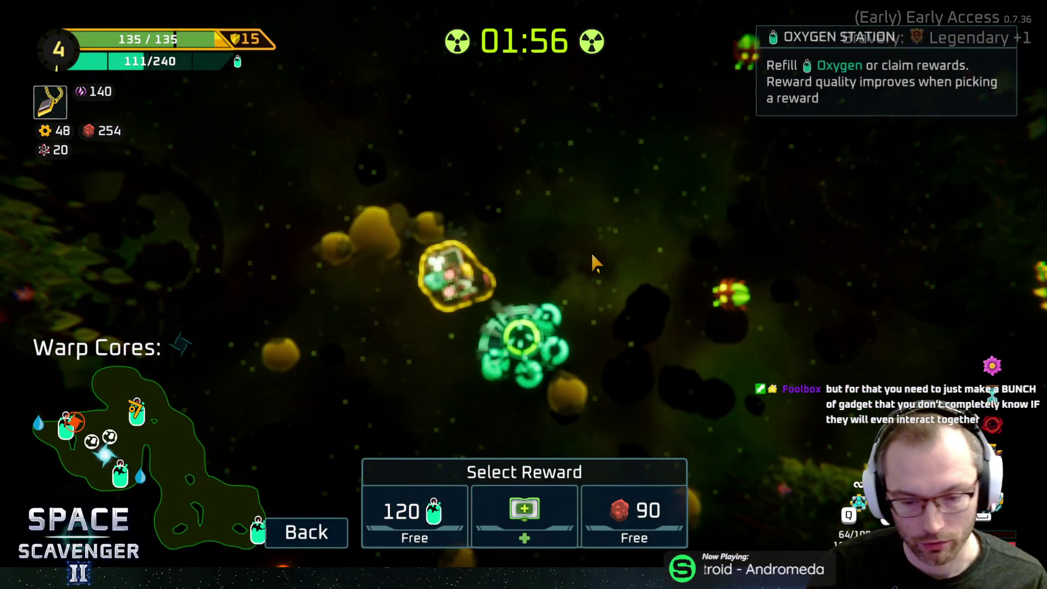
pyautogui.click(649, 524)
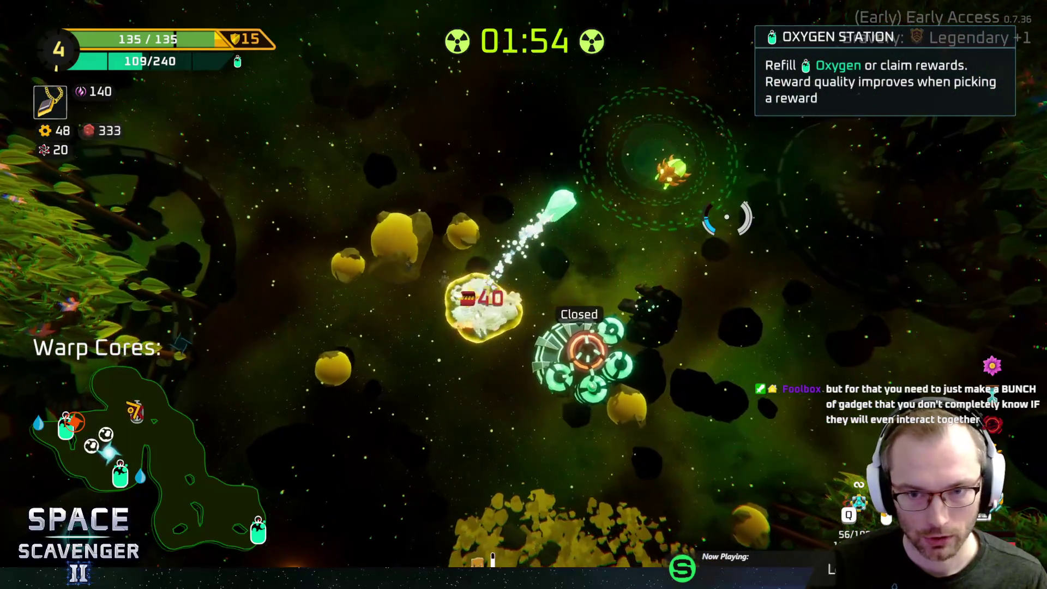
# Step: Fly through the jungle zone collecting scrap and gears, raising currency to 362
pyautogui.press('w')
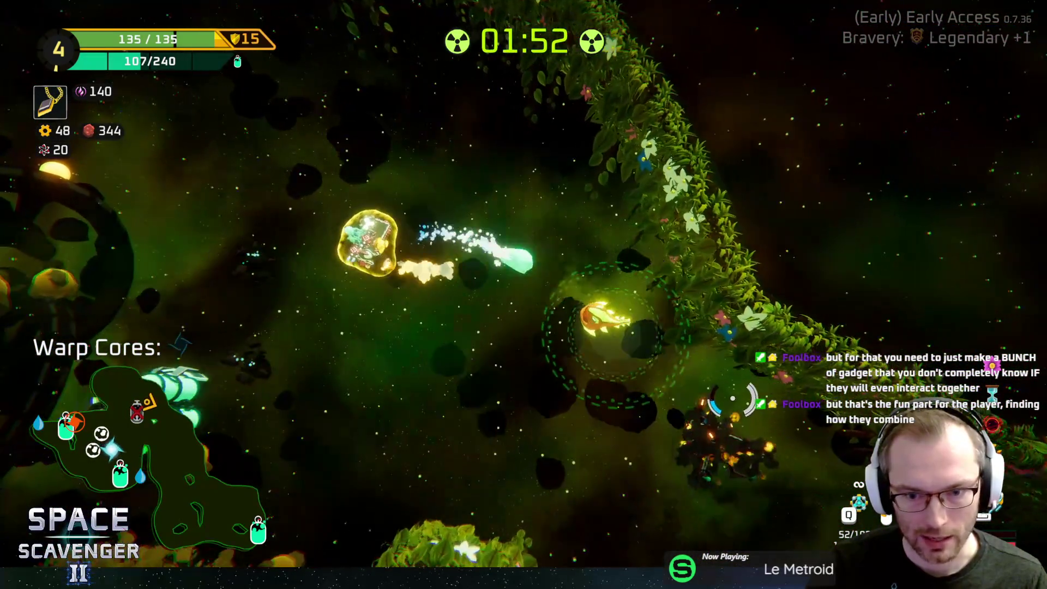
pyautogui.press('d')
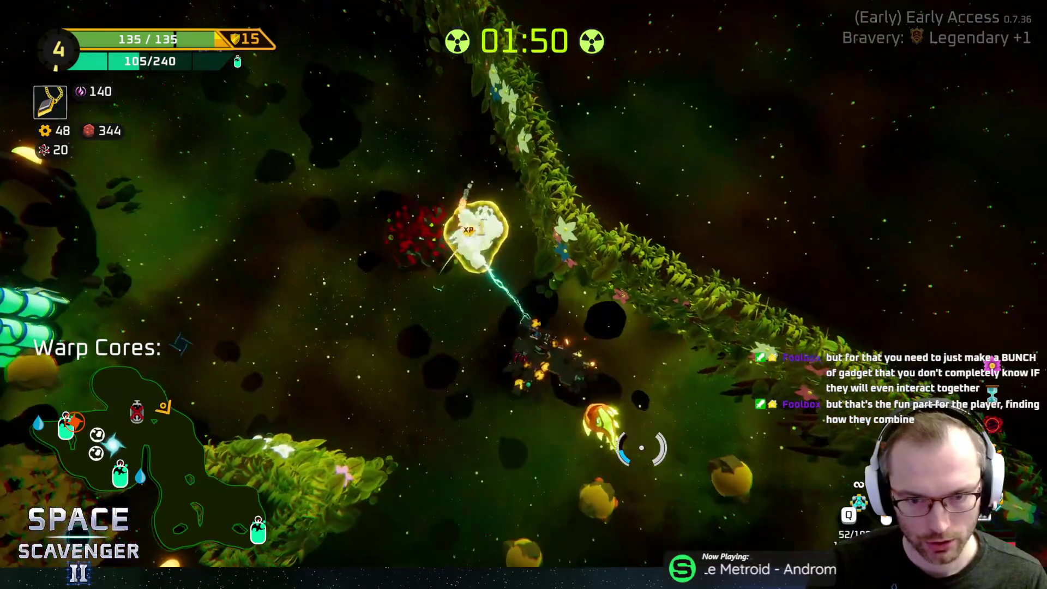
pyautogui.press('a')
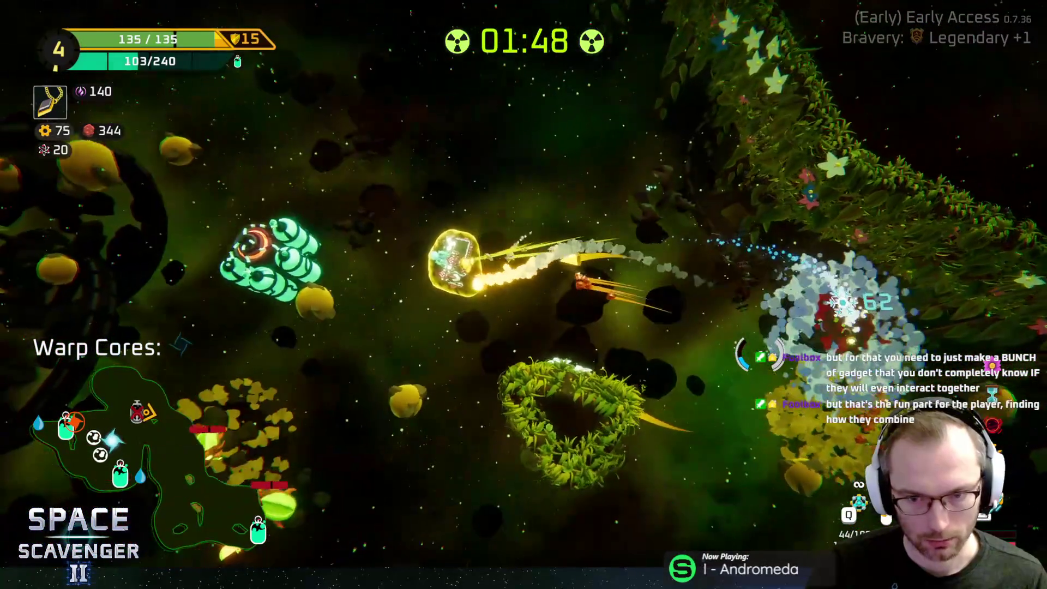
pyautogui.press('d')
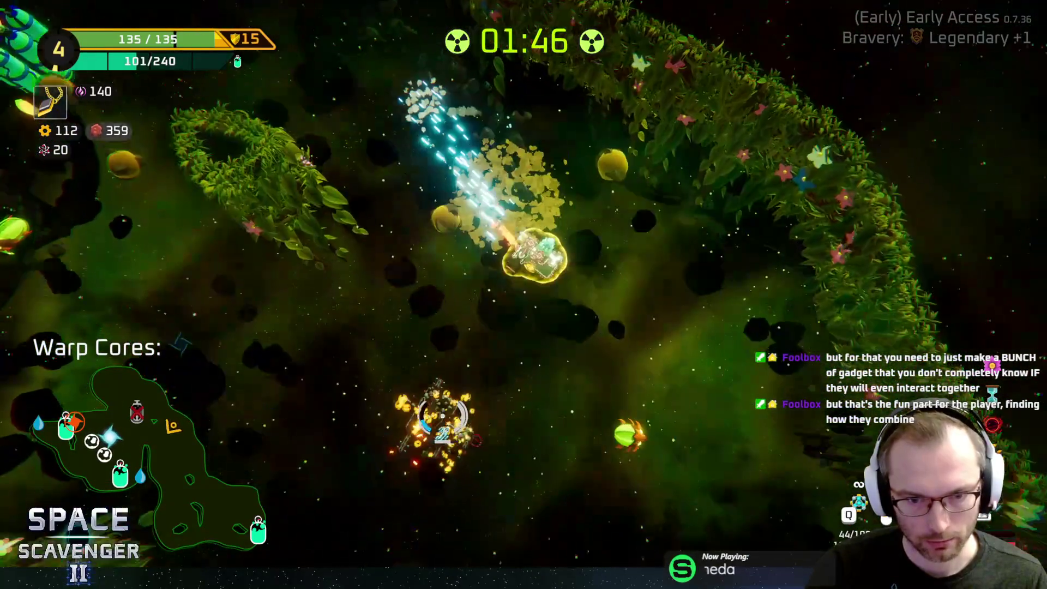
pyautogui.press('d')
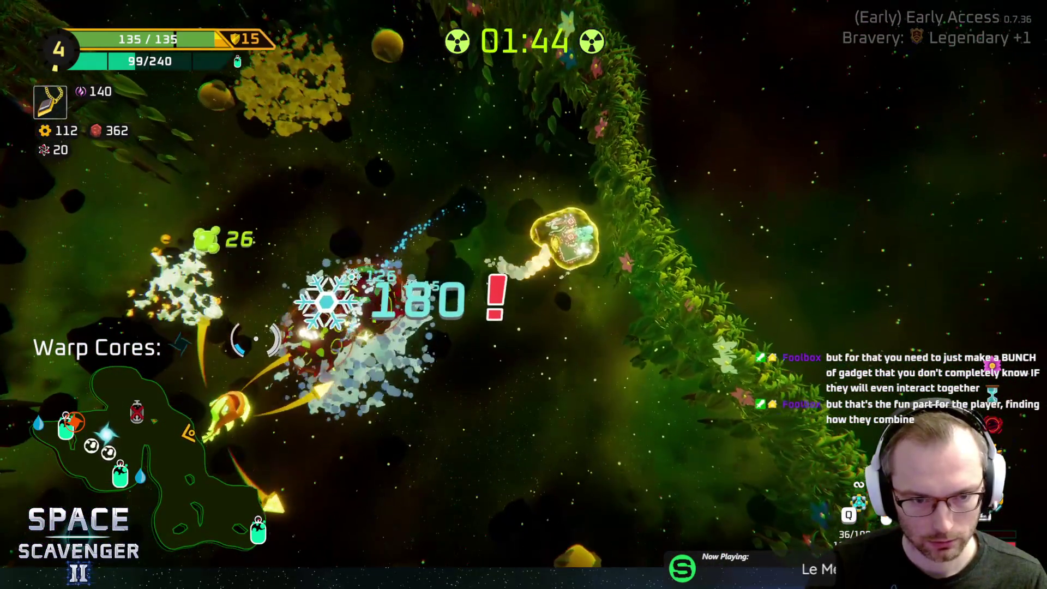
pyautogui.press('a')
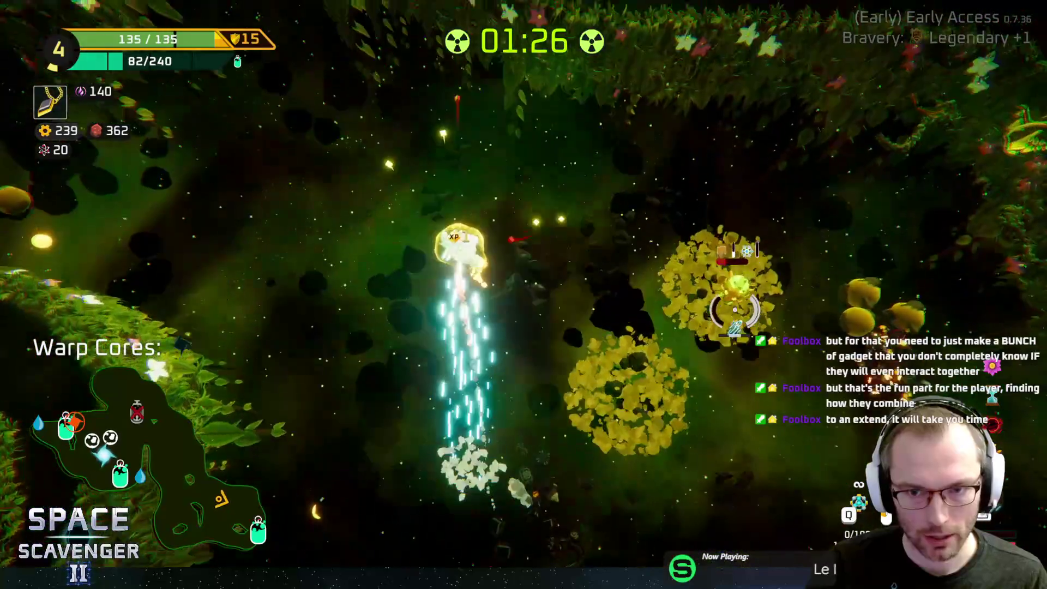
# Step: Attack the enemy in the yellow bush and fight on to the second oxygen station's rewards
pyautogui.press('d')
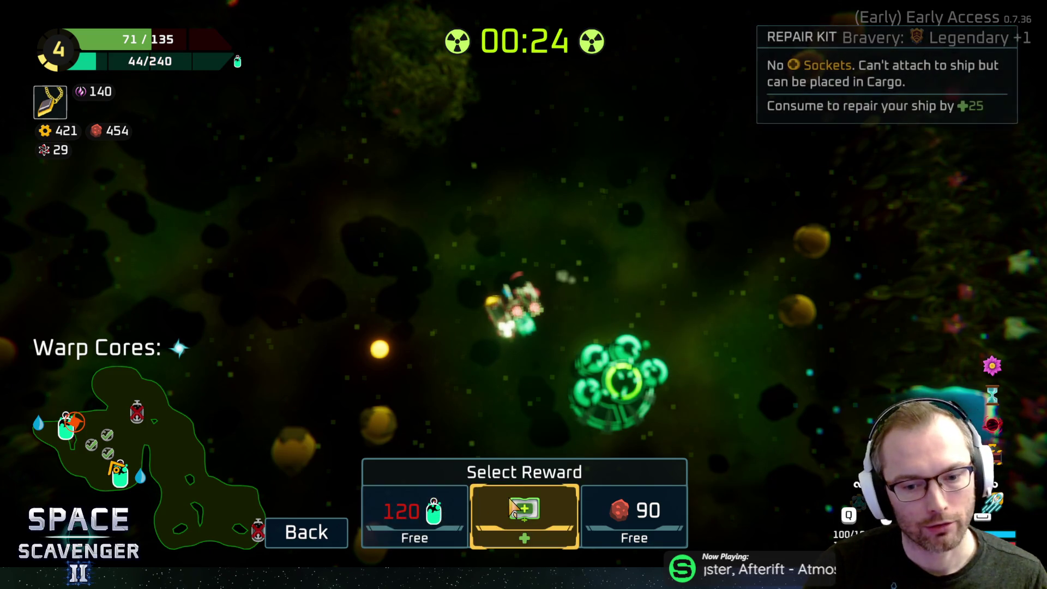
# Step: Take the repair kit reward, inspect the ship's modules in build view, then return to flight
pyautogui.click(515, 510)
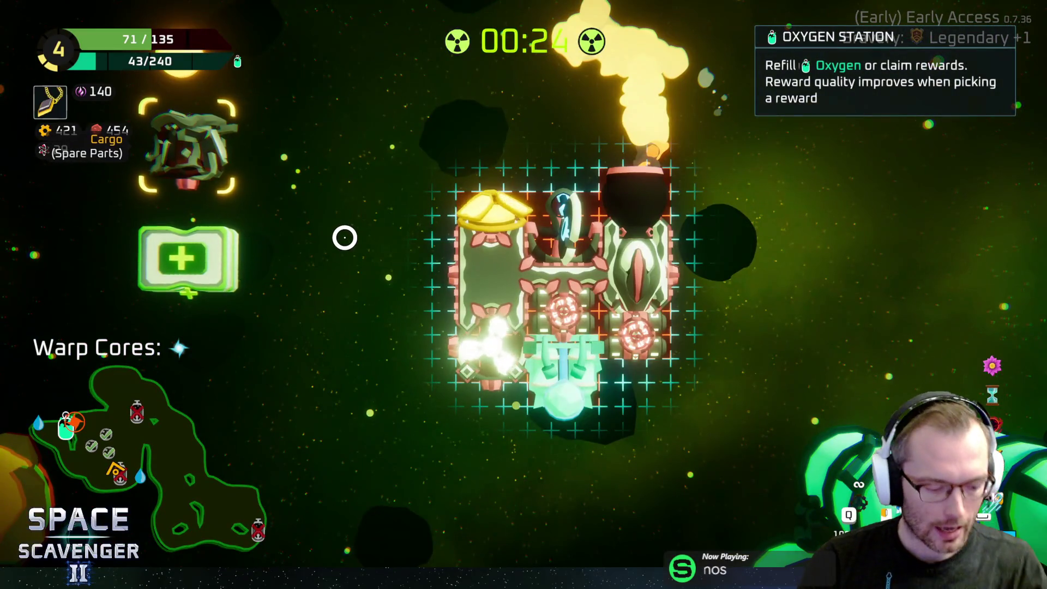
pyautogui.press('Tab')
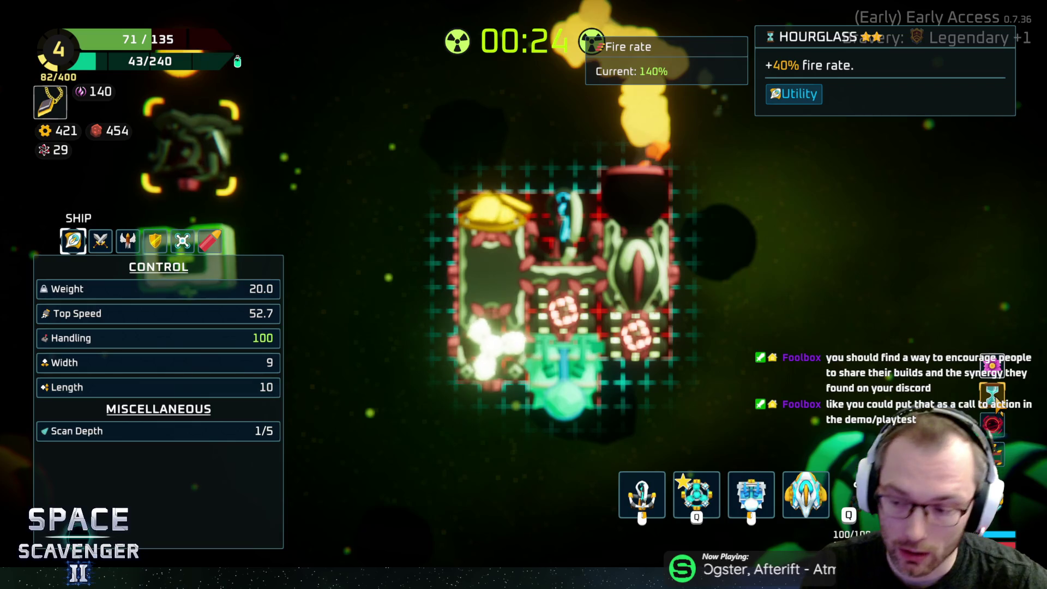
pyautogui.moveTo(998, 424)
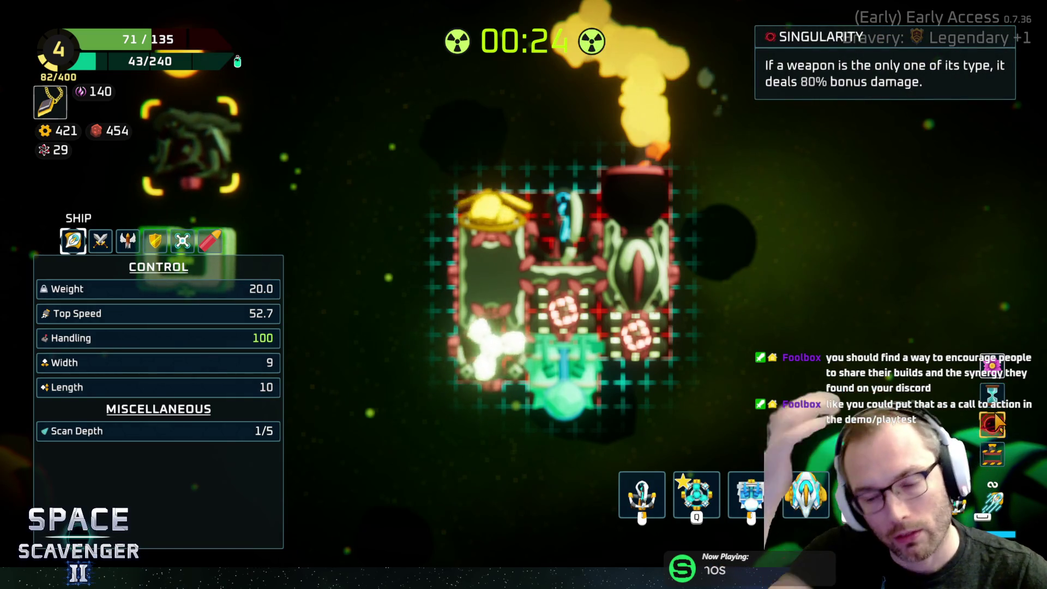
pyautogui.moveTo(637, 238)
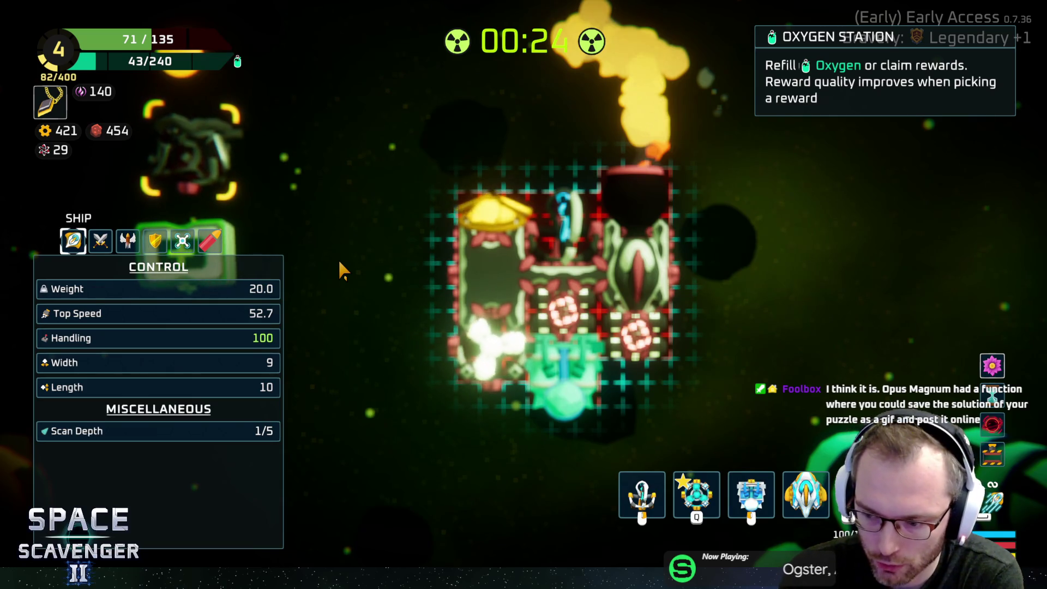
pyautogui.press('Tab')
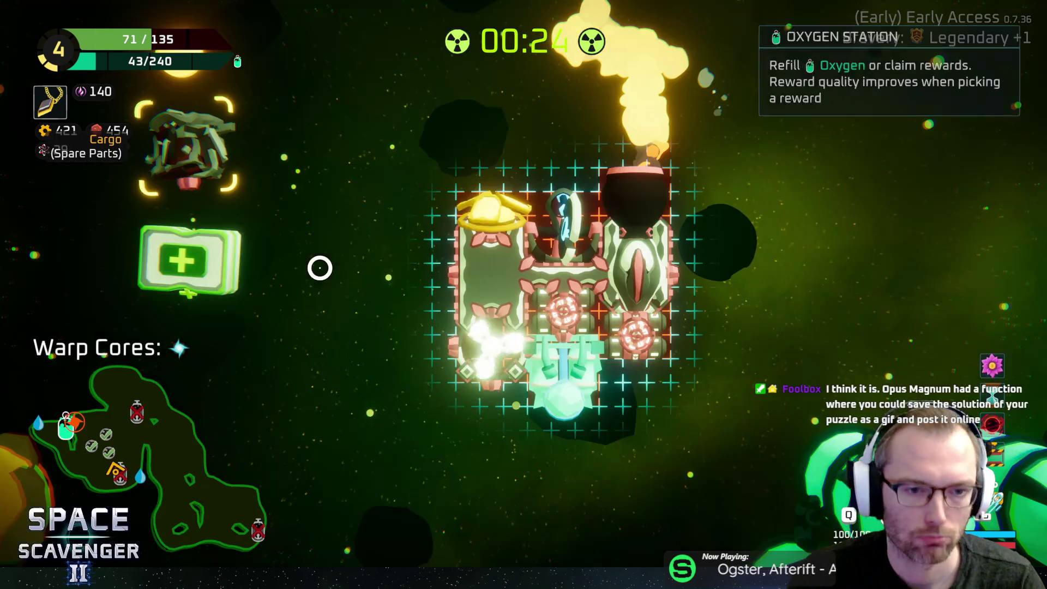
# Step: Consume the repair kit to restore hull to 96 and fly up through the vine area
pyautogui.rightClick(213, 257)
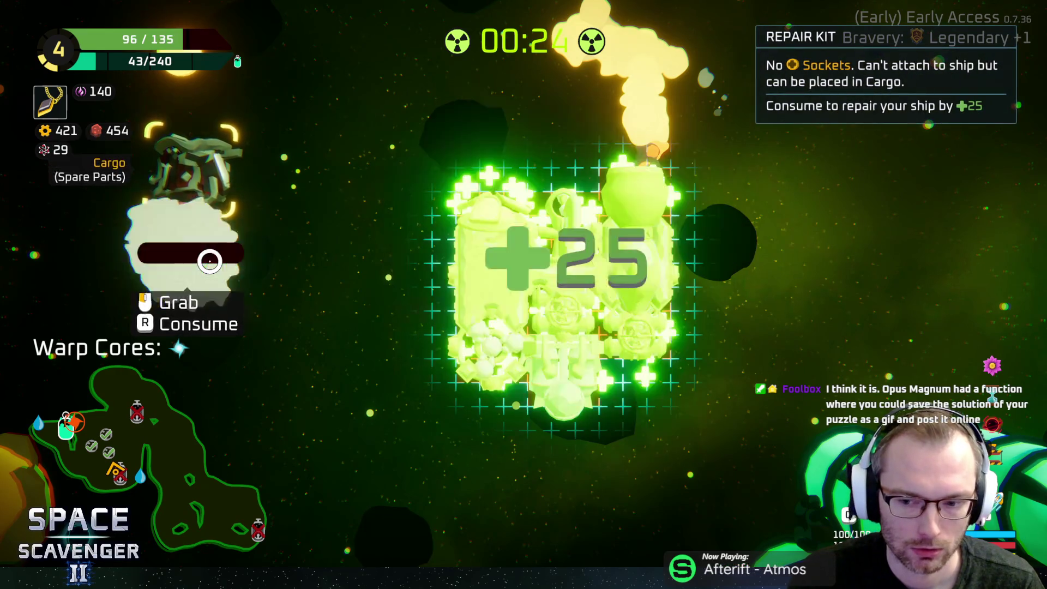
pyautogui.press('w')
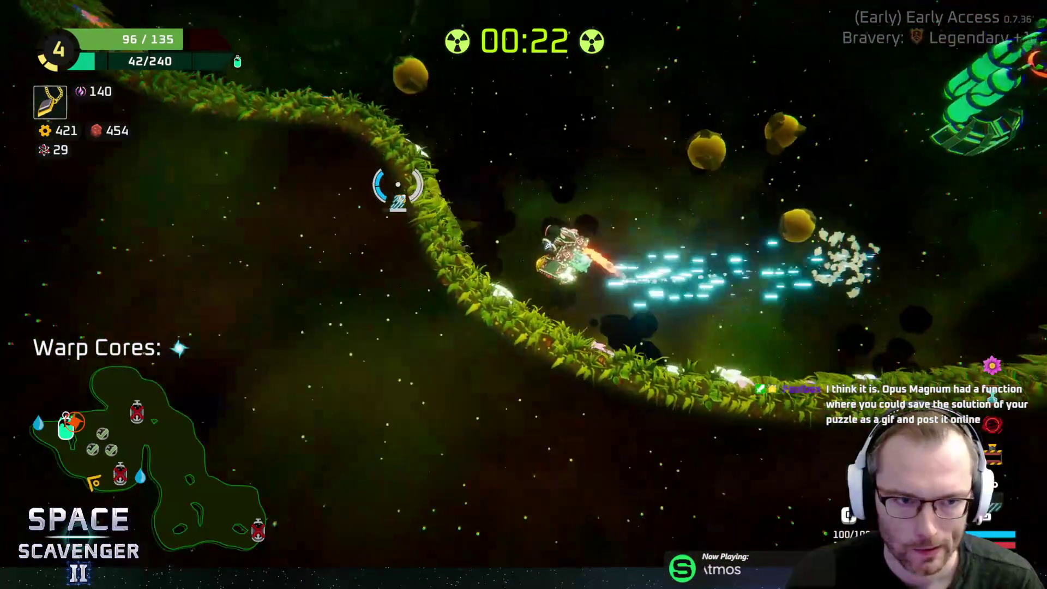
pyautogui.press('w')
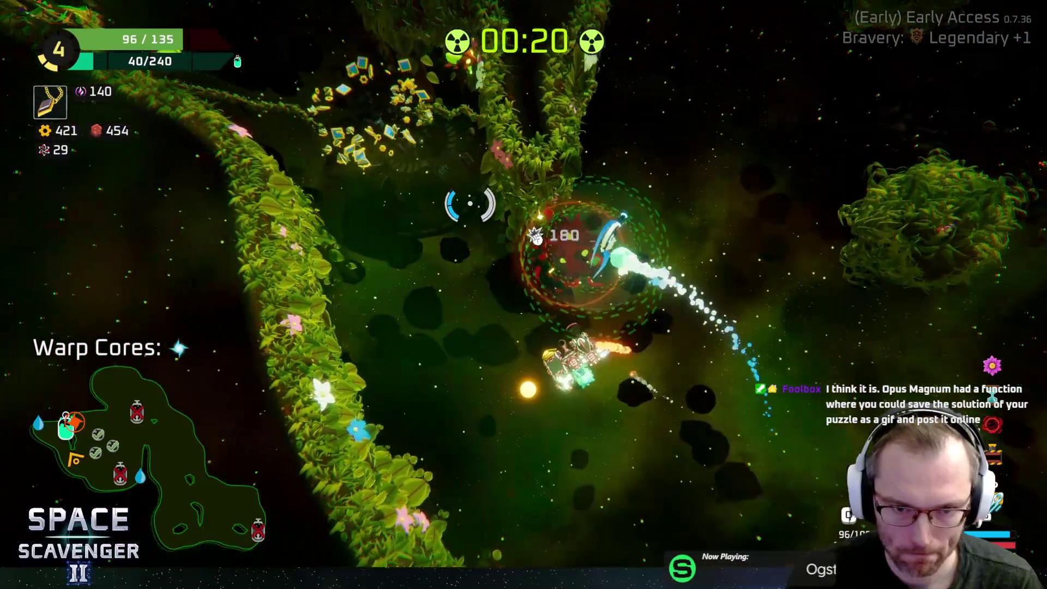
pyautogui.press('w')
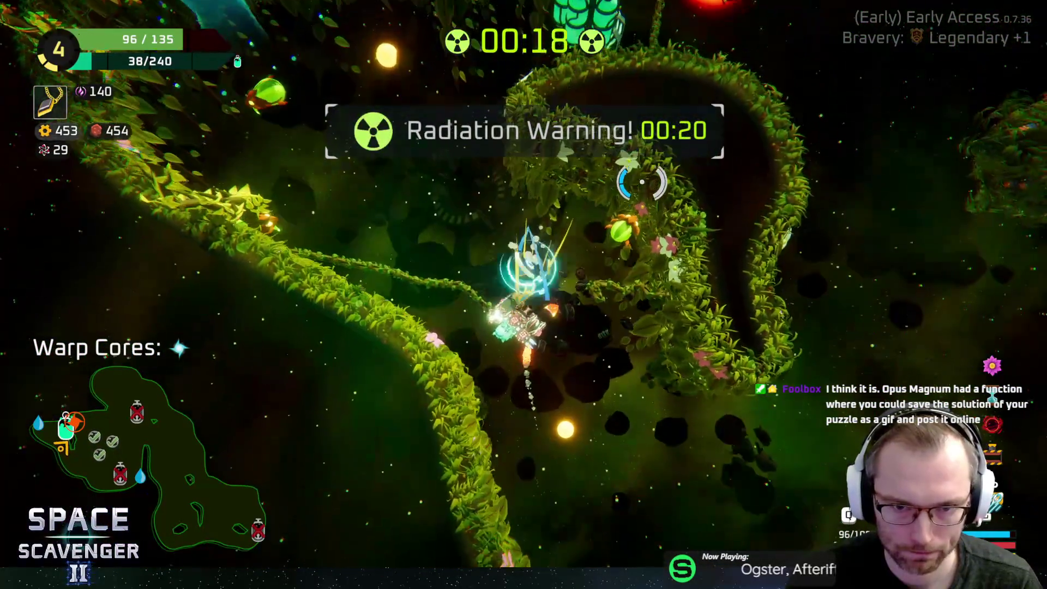
pyautogui.press('w')
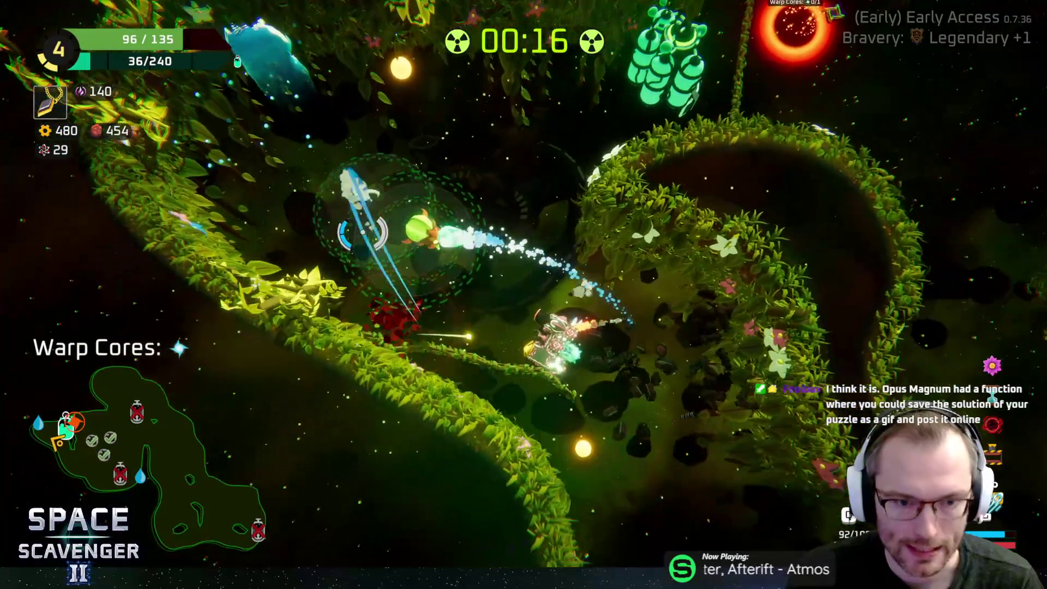
pyautogui.press('w')
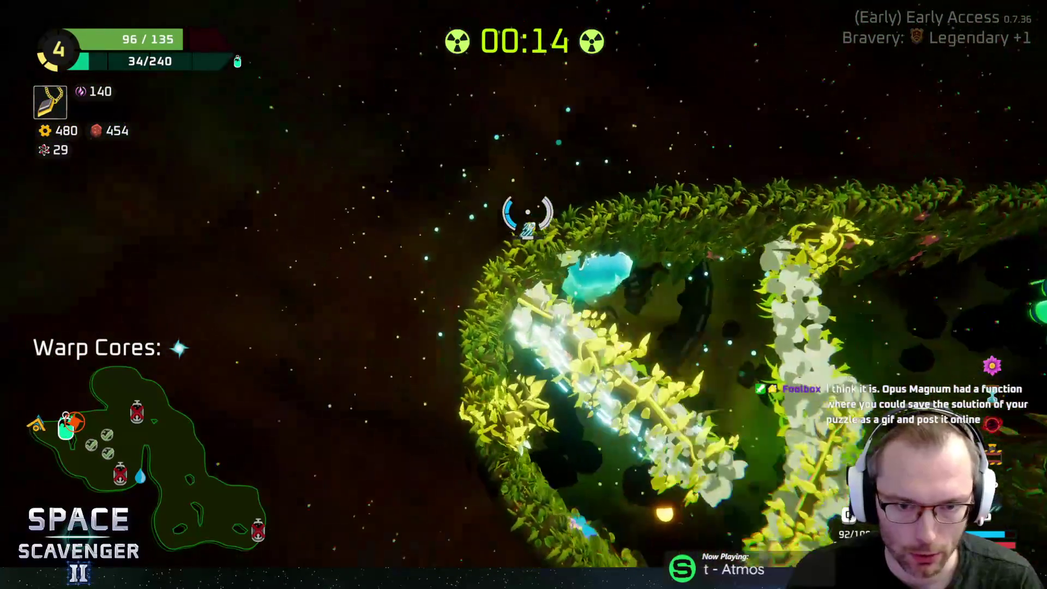
# Step: Reach the oxygen station, take its 150-currency reward, and warp back to the sector map
pyautogui.press('w')
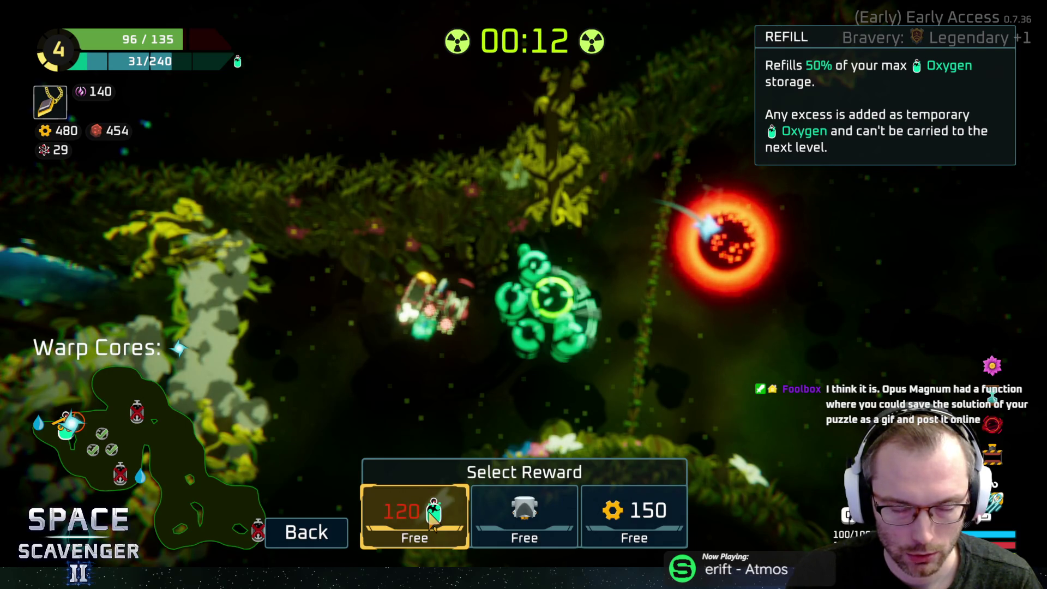
pyautogui.click(631, 528)
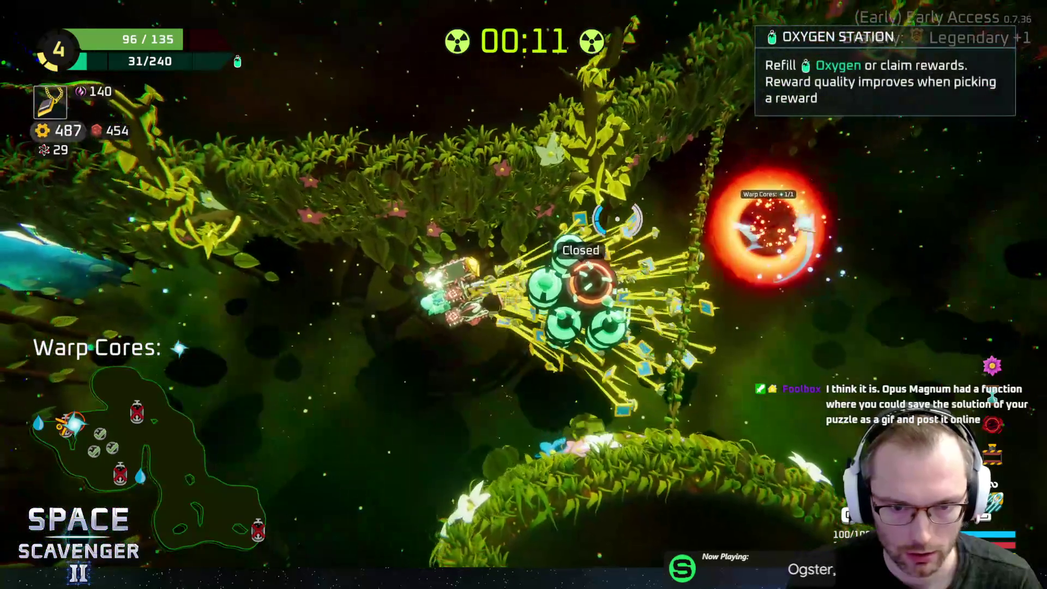
pyautogui.press('f')
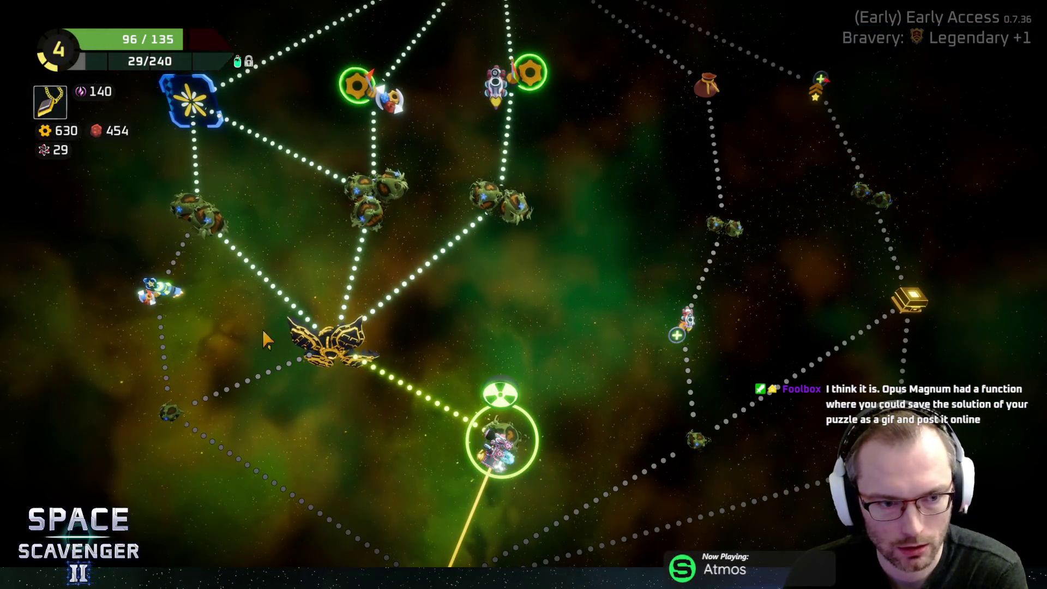
# Step: Enter the Cargo Ship Guardian boss level, pause it, and switch to the HacknPlan board in Firefox
pyautogui.click(335, 348)
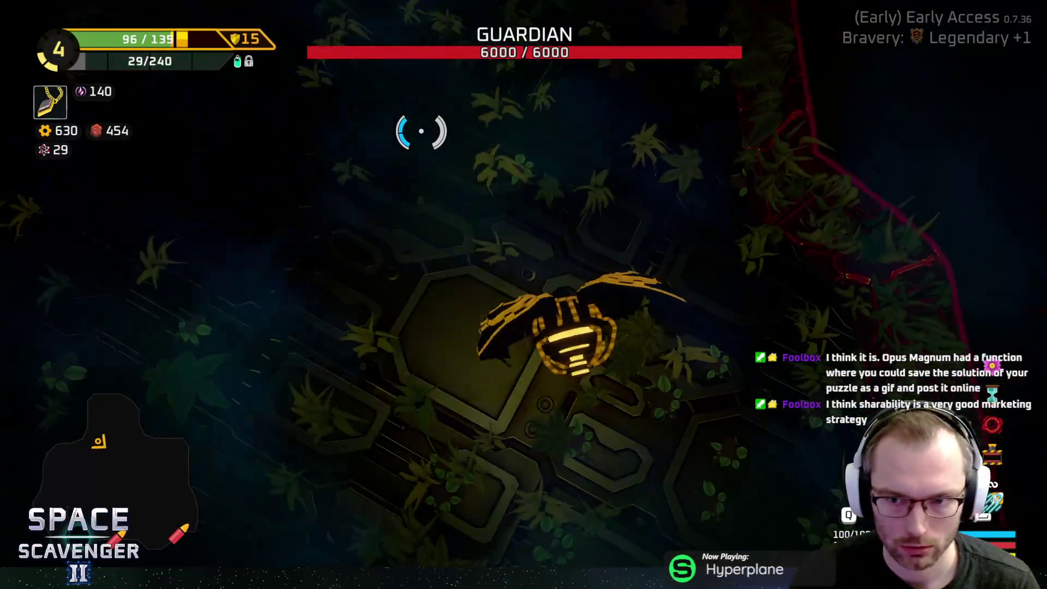
pyautogui.press('Escape')
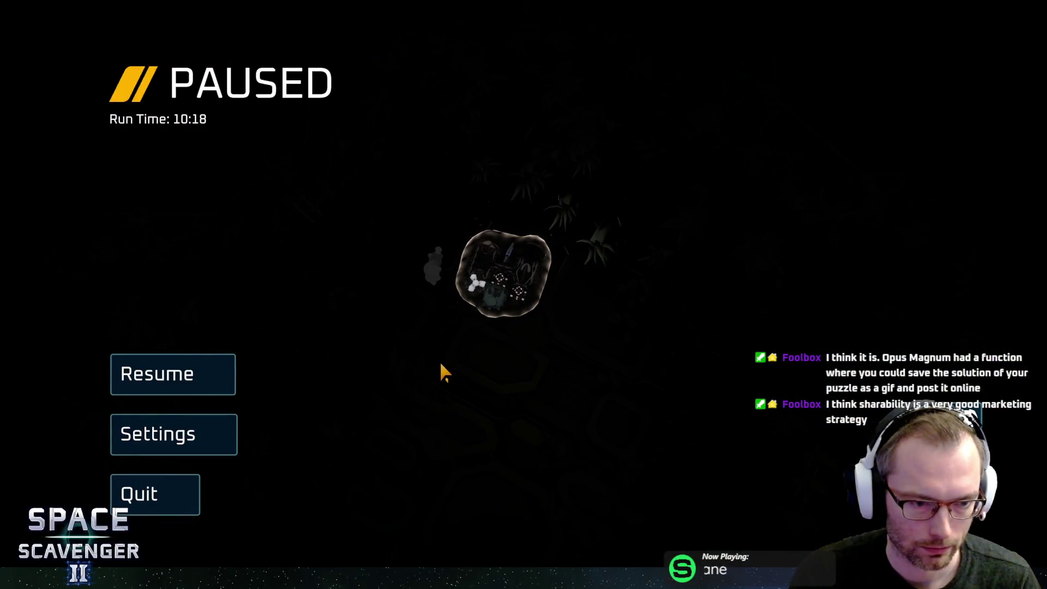
pyautogui.press('super')
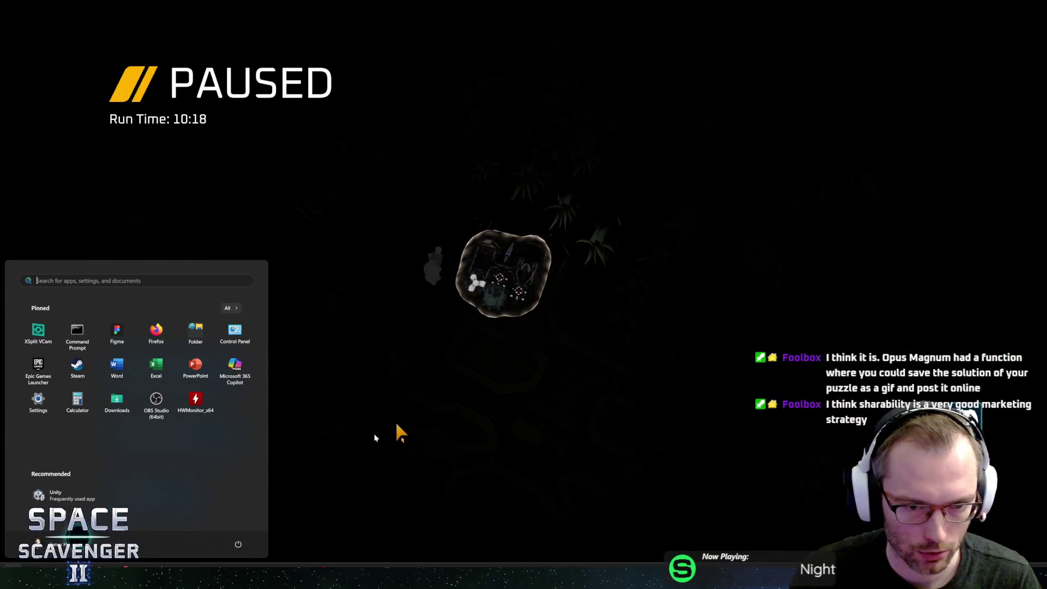
pyautogui.moveTo(206, 577)
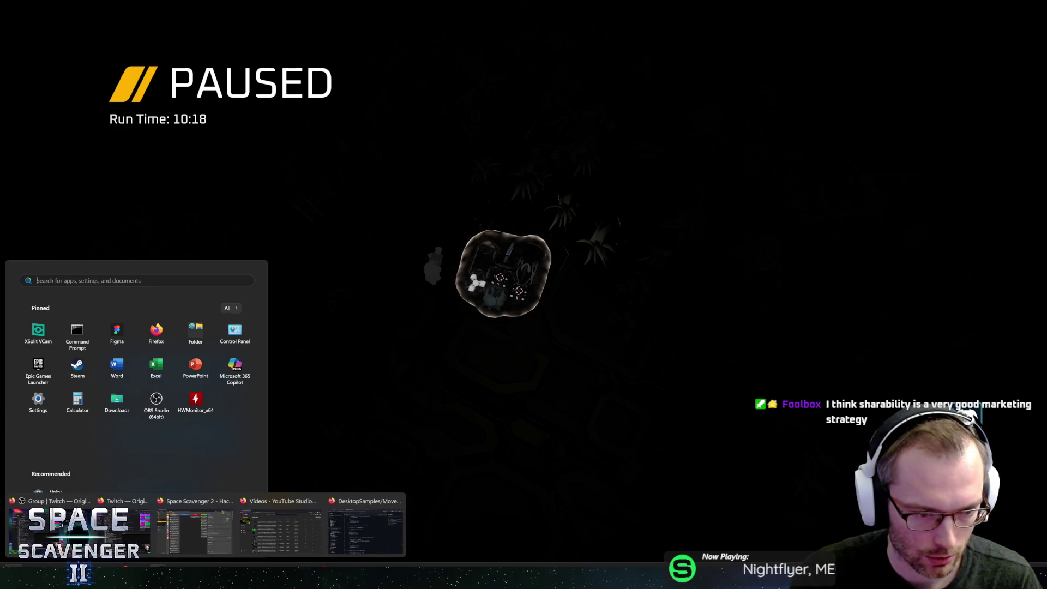
pyautogui.click(194, 532)
# Step: Create a 'To fix' task and move it into In Progress
pyautogui.write('n')
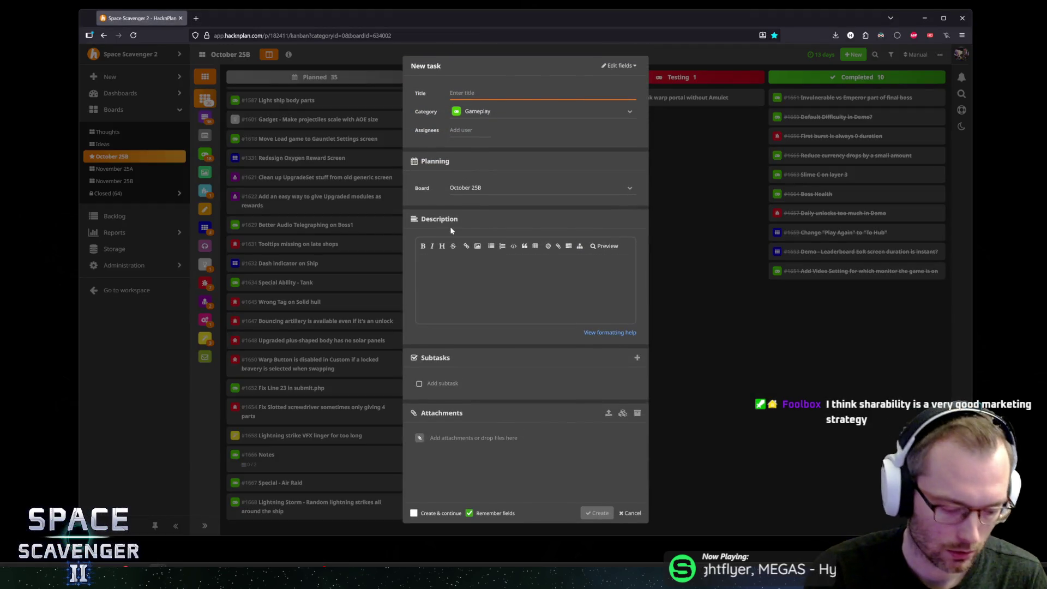
pyautogui.write('To fix')
pyautogui.press('Return')
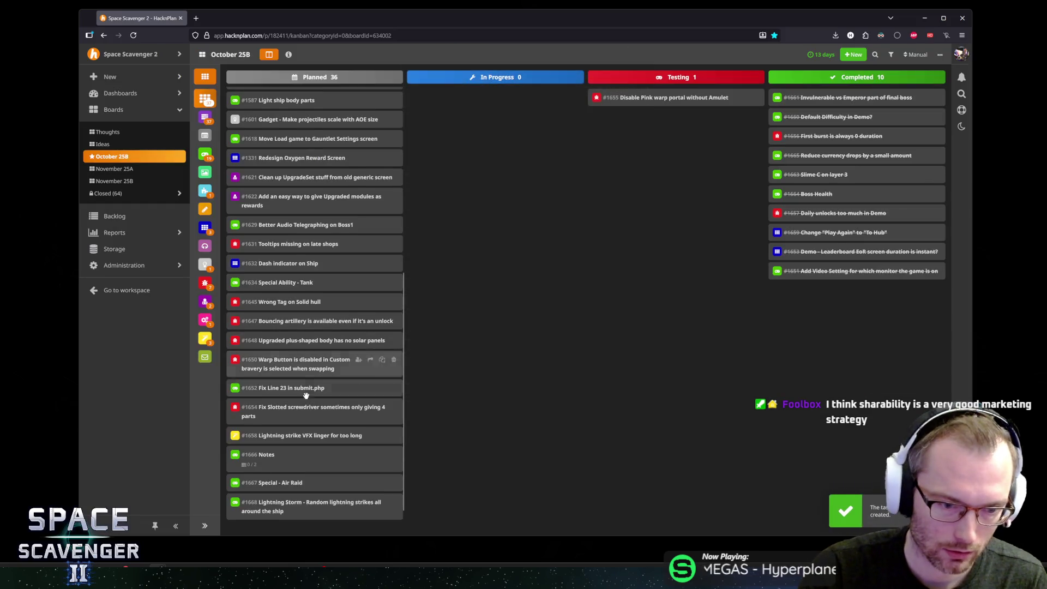
pyautogui.moveTo(257, 511)
pyautogui.mouseDown()
pyautogui.moveTo(461, 140)
pyautogui.moveTo(436, 97)
pyautogui.mouseUp()
pyautogui.click(409, 97)
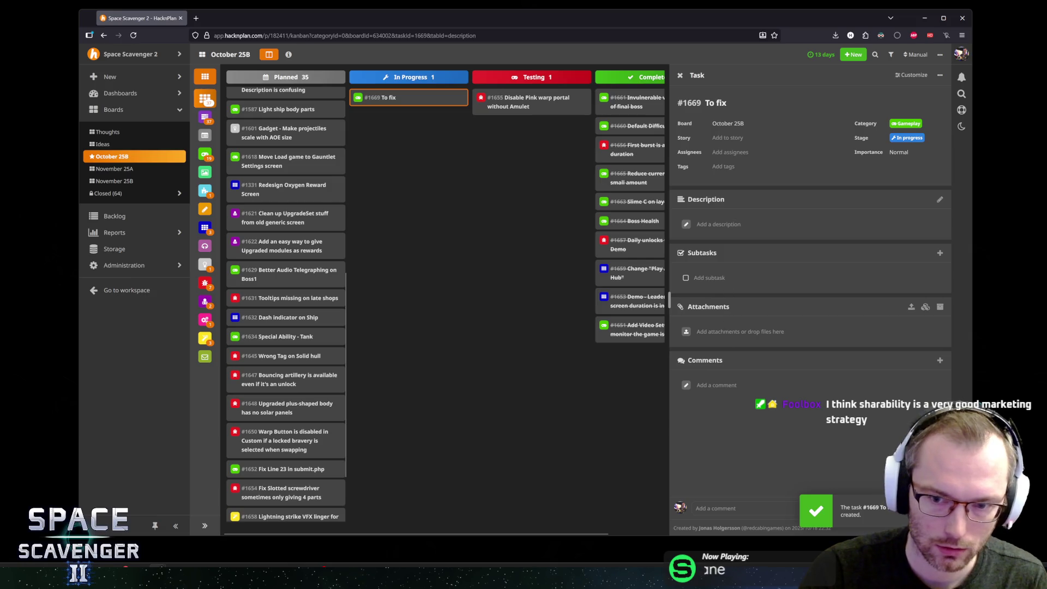
# Step: Add subtasks 'Indoor jungle walls' and 'Water Source in emperor fight', then return to the game
pyautogui.write('nfoor jungle walls')
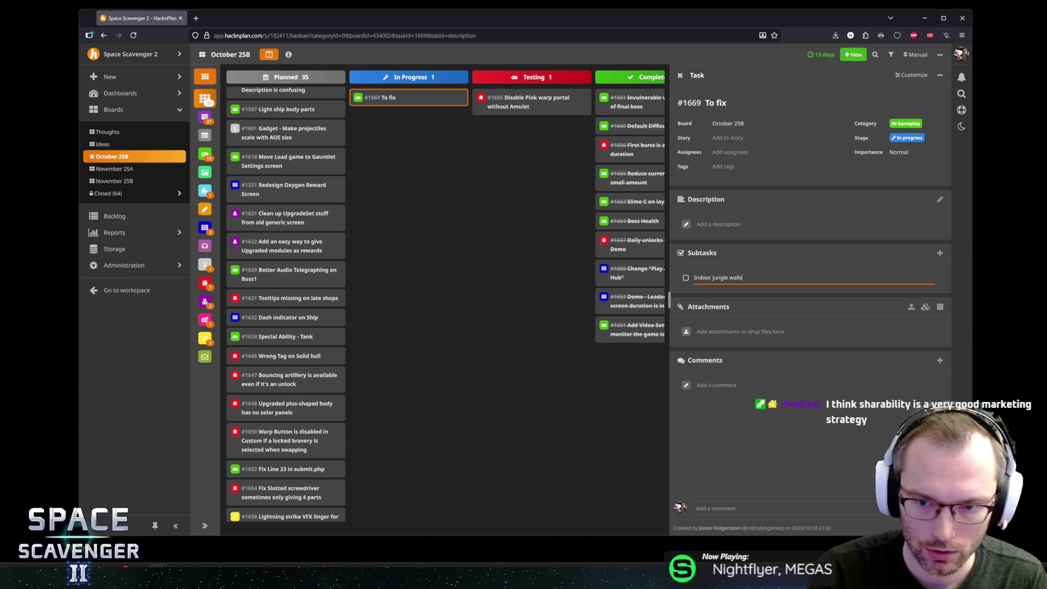
pyautogui.press('Return')
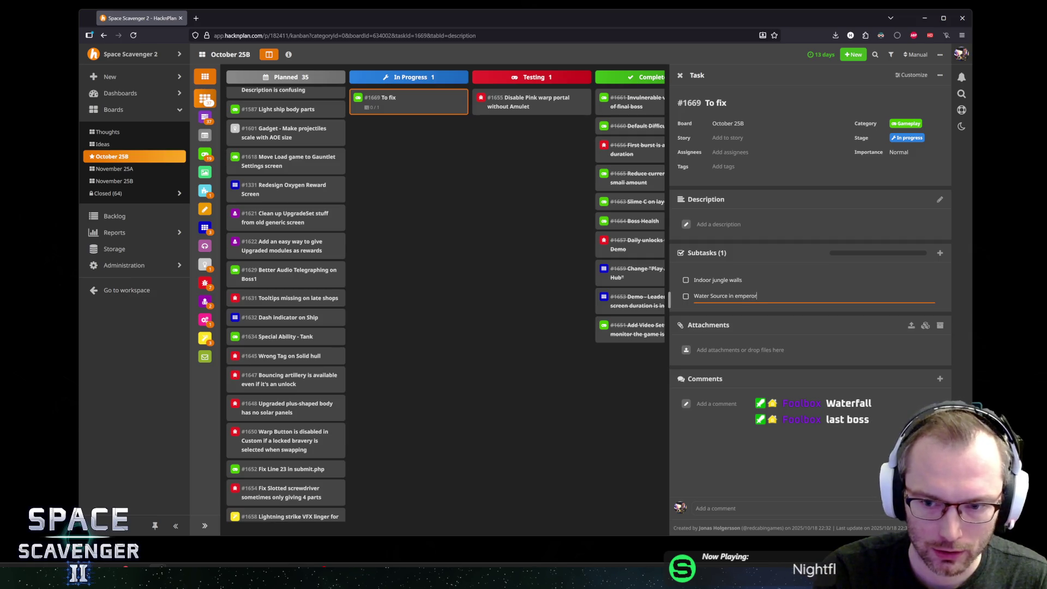
pyautogui.press('Return')
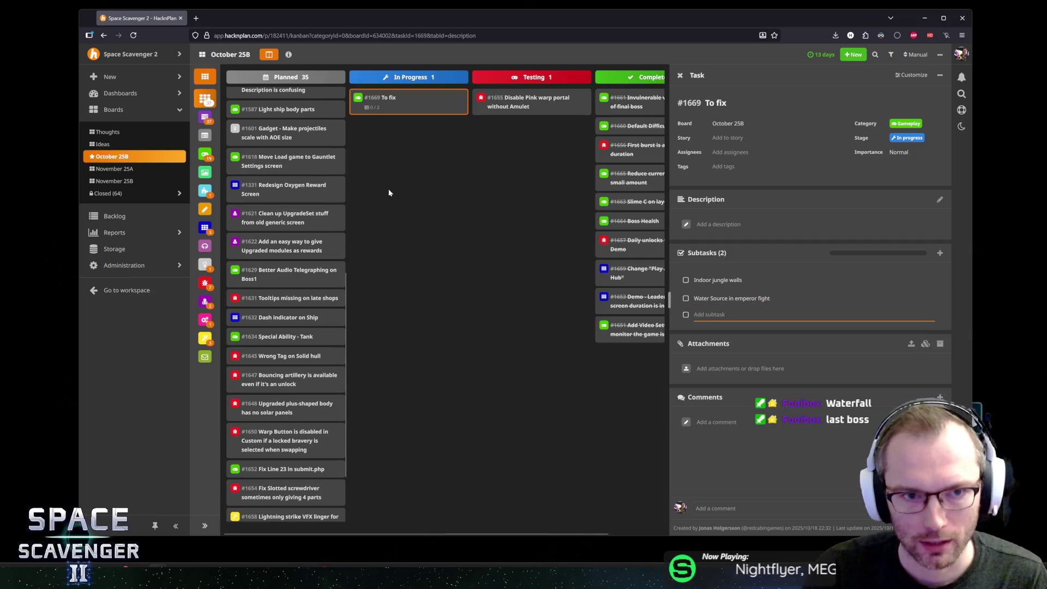
pyautogui.press('Escape')
pyautogui.hotkey('alt', 'Tab')
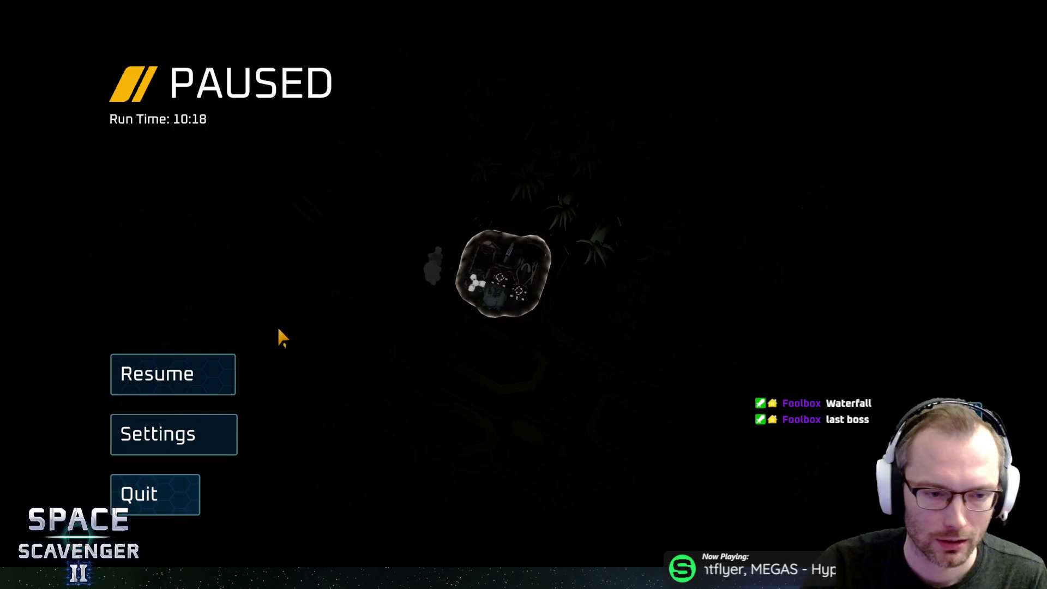
# Step: Resume the run and defeat the 6000-health Guardian, reaching the supply crate with 840 currency
pyautogui.click(196, 364)
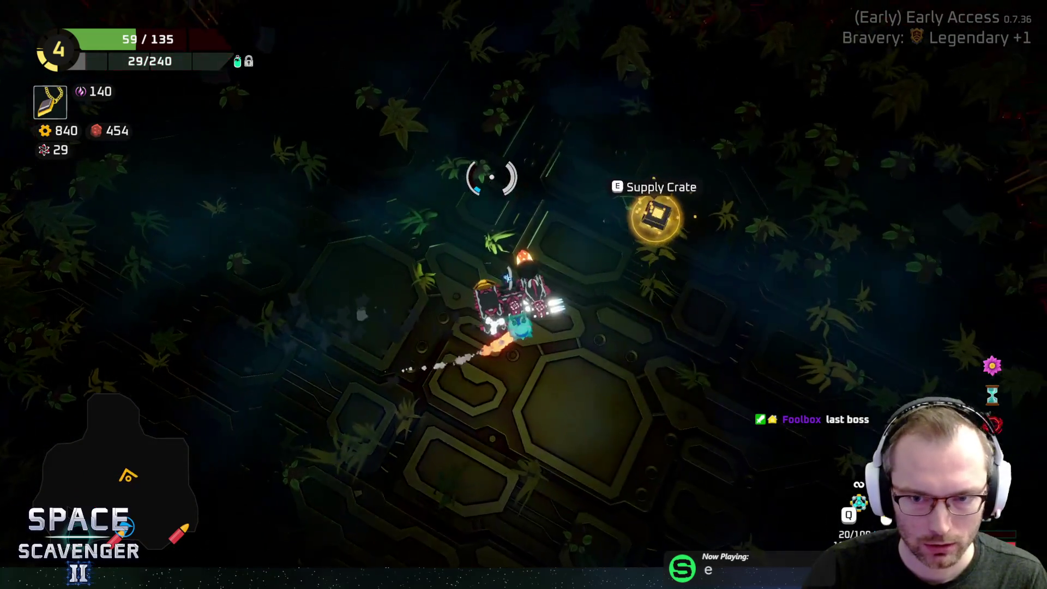
# Step: Grab the Supply Crate into build mode and open its six free modules, including Chipped Body
pyautogui.press('e')
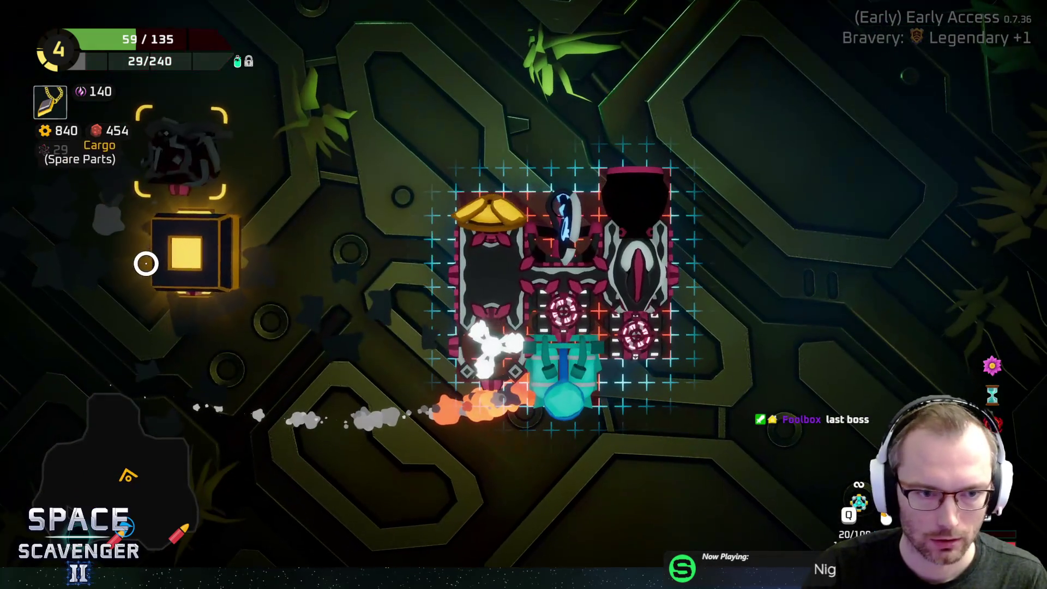
pyautogui.click(146, 263)
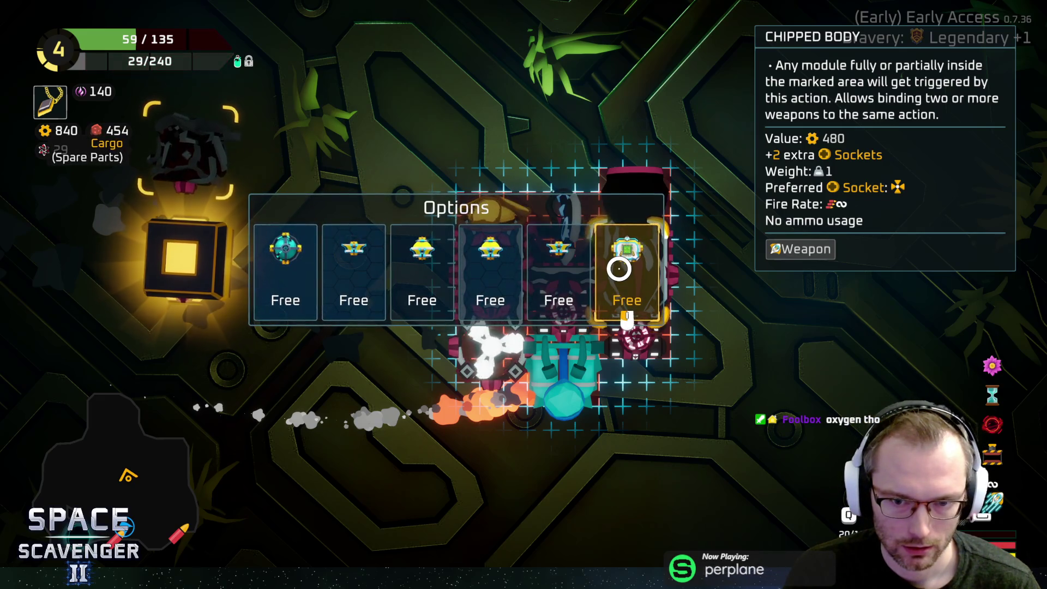
# Step: Claim the free Chipped Body and attach it to the ship's left side
pyautogui.click(619, 269)
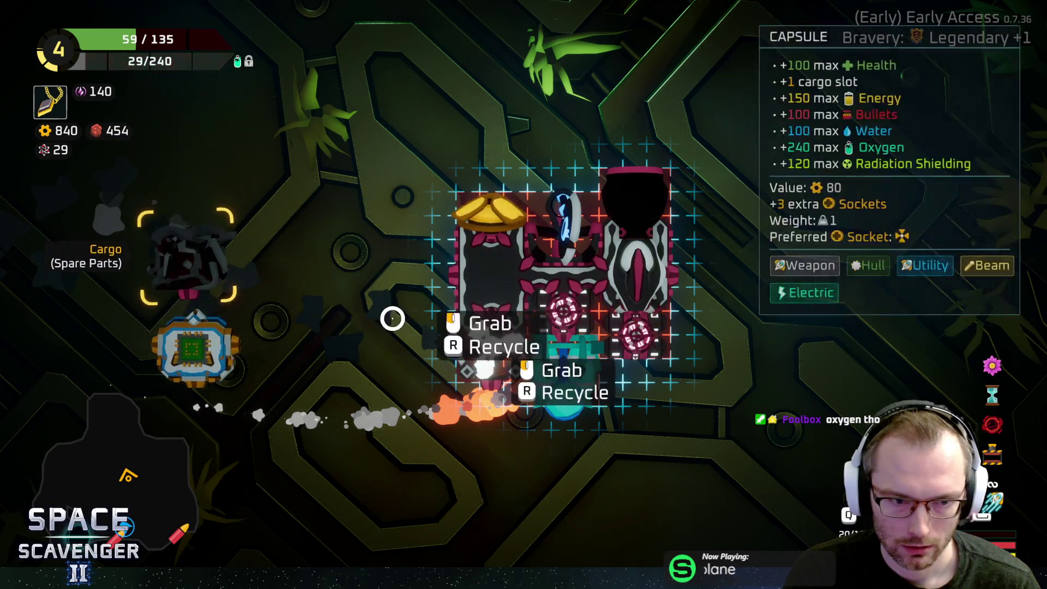
pyautogui.click(212, 376)
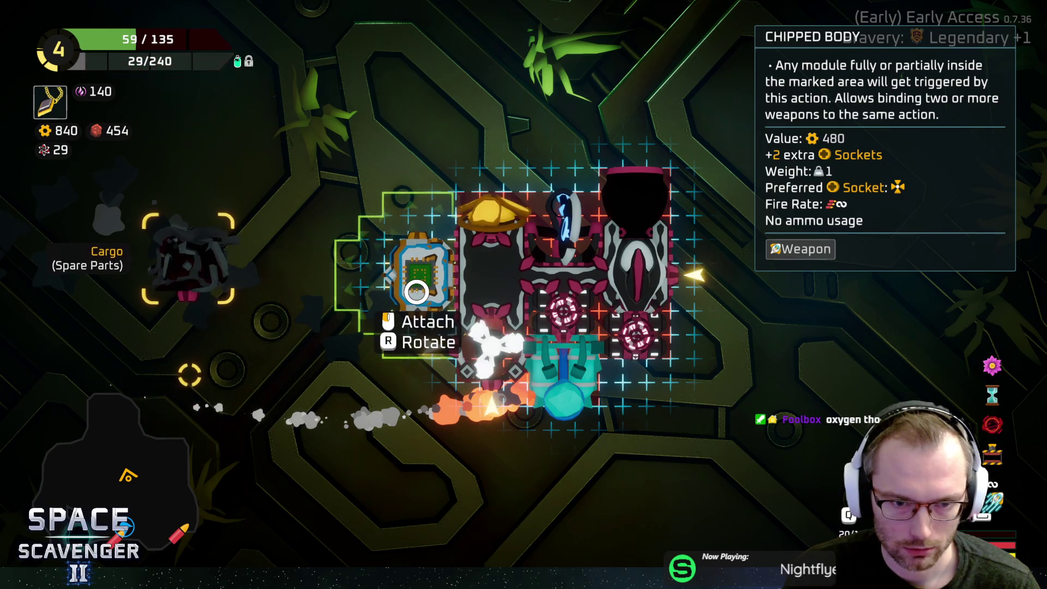
pyautogui.click(417, 292)
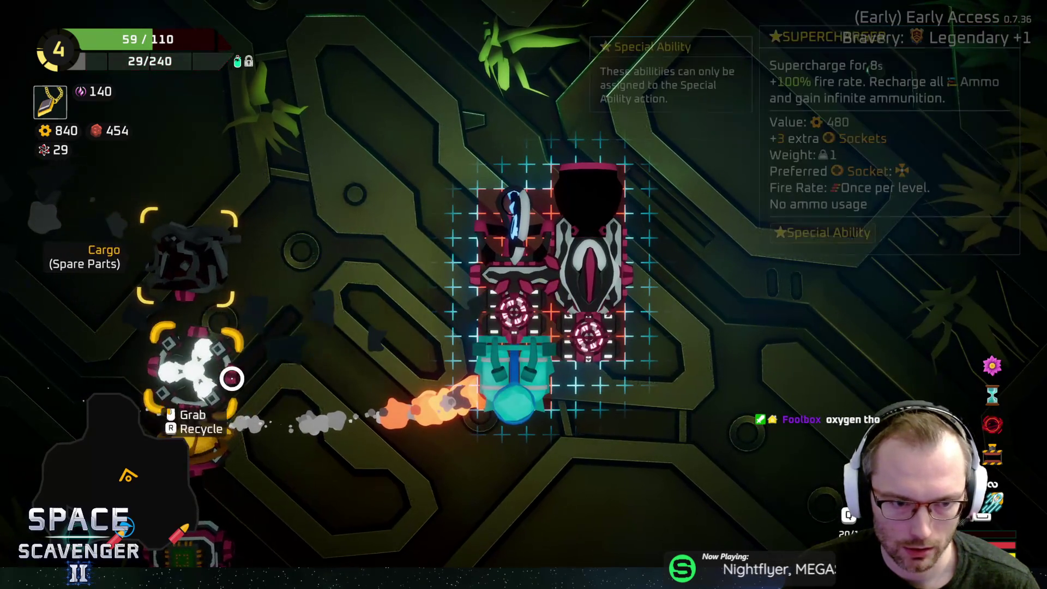
pyautogui.click(208, 397)
pyautogui.click(497, 273)
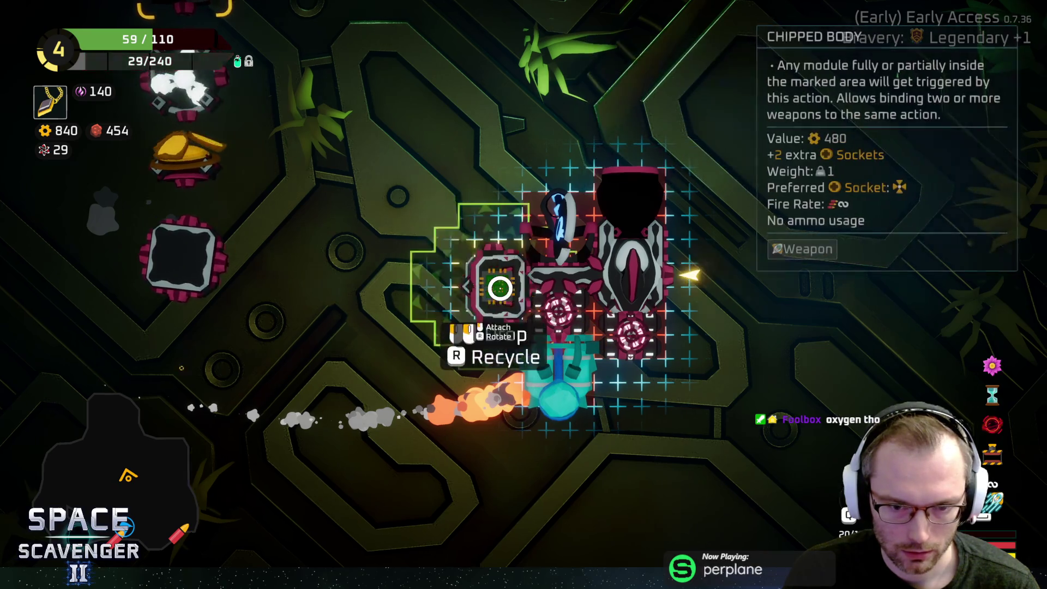
pyautogui.click(498, 288)
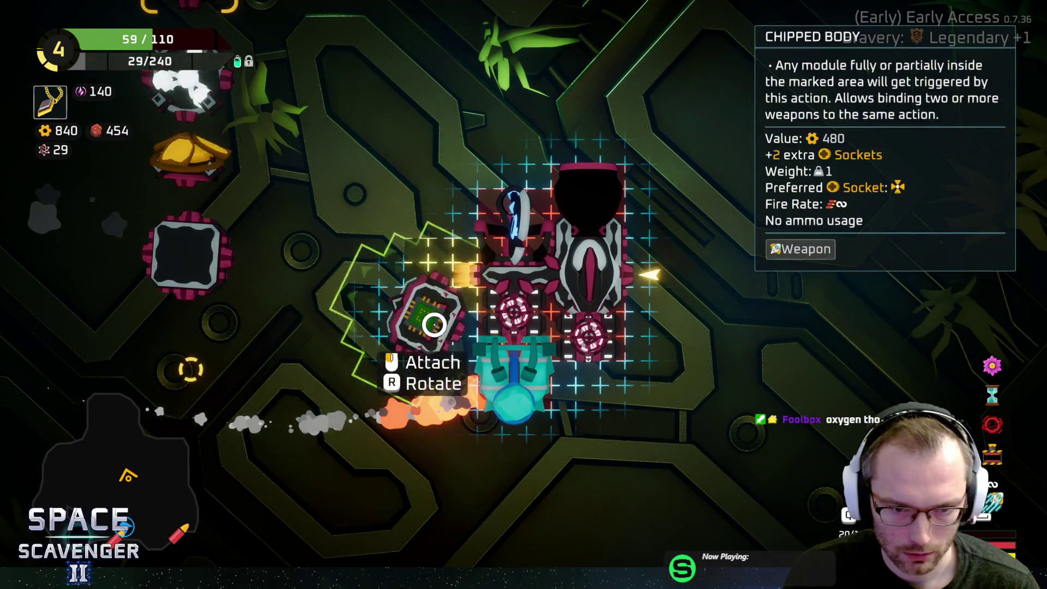
pyautogui.click(437, 271)
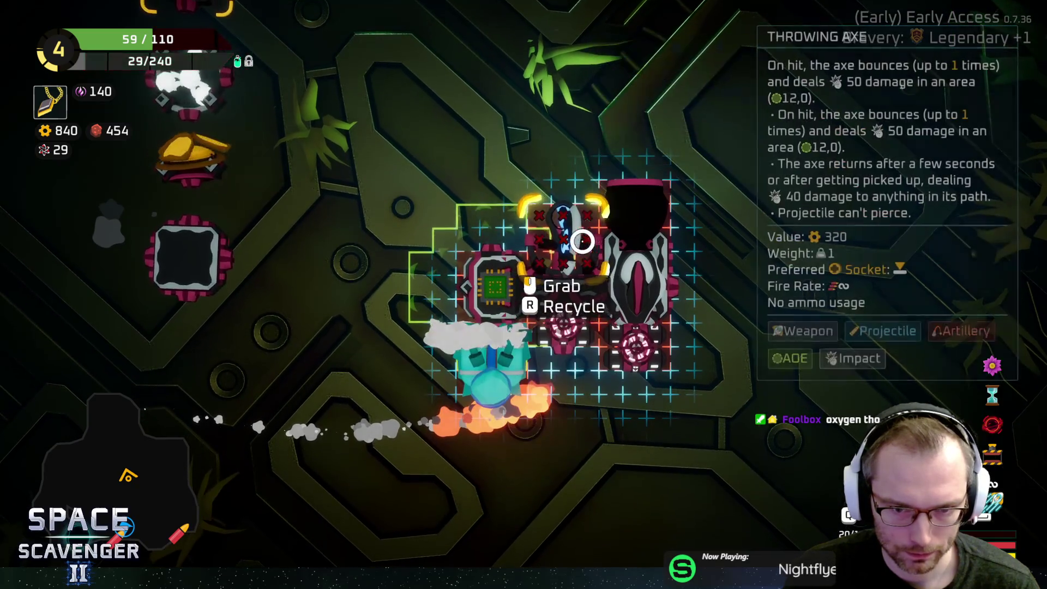
# Step: Move the blue-white module upper left, then add the bottom body, centre Block and snowflake below it
pyautogui.click(580, 234)
pyautogui.click(479, 227)
pyautogui.click(619, 271)
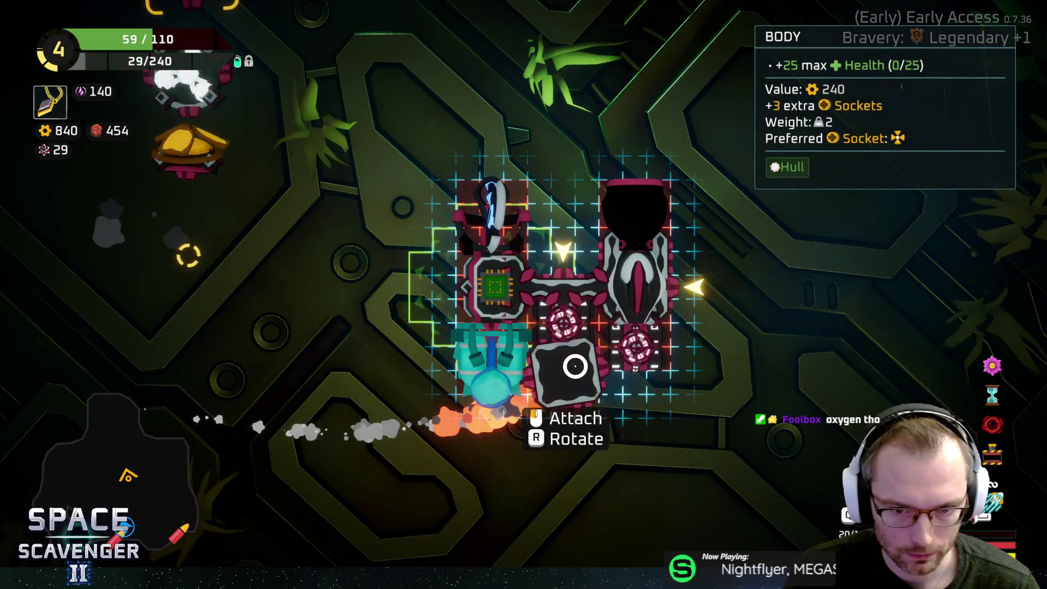
pyautogui.click(563, 368)
pyautogui.click(250, 241)
pyautogui.click(570, 246)
pyautogui.click(191, 201)
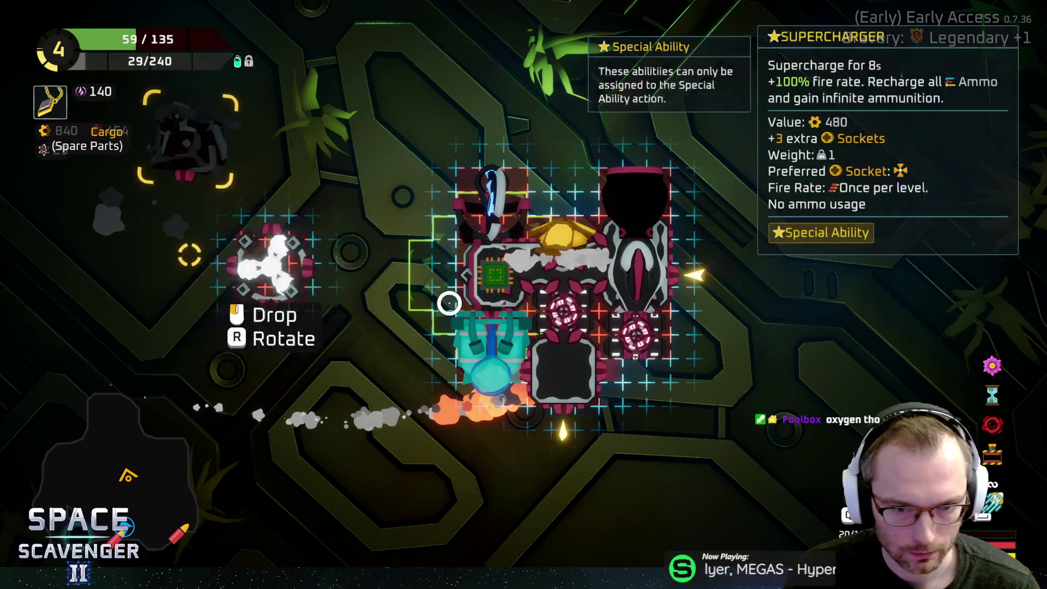
pyautogui.click(562, 409)
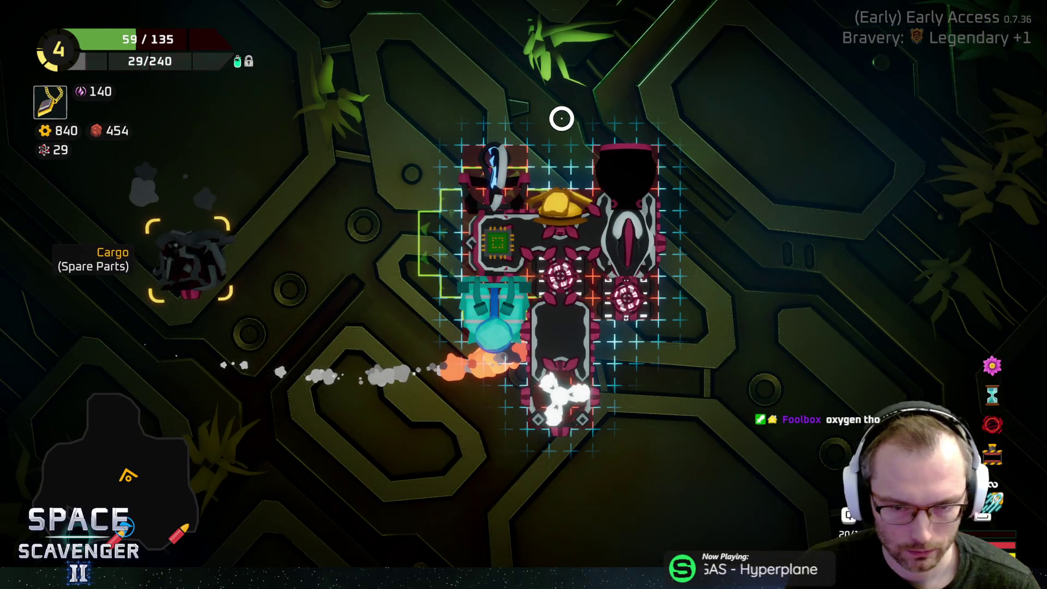
pyautogui.press('Escape')
pyautogui.press('Escape')
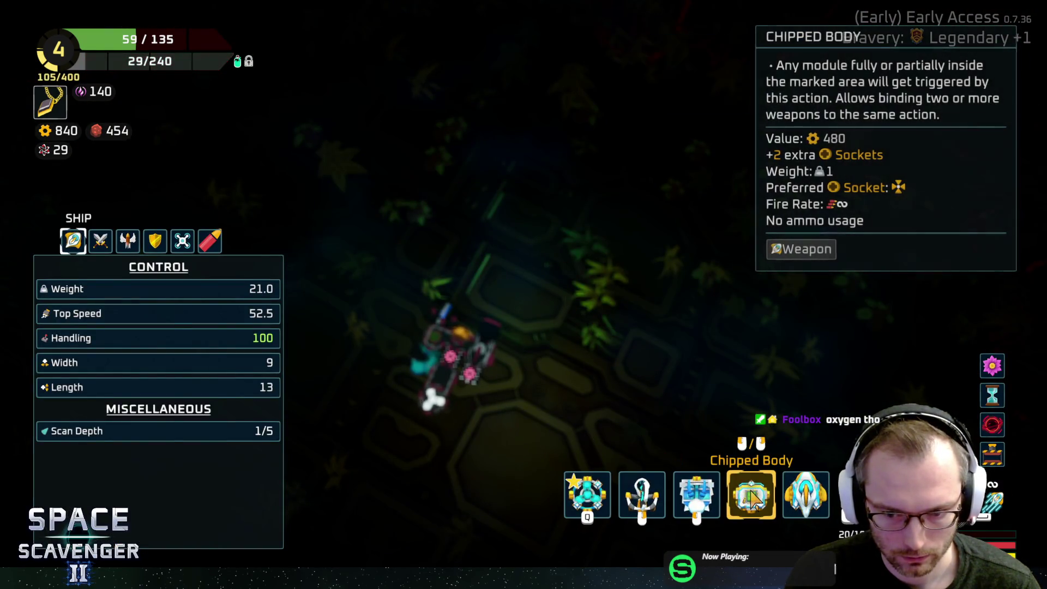
# Step: Close the ship stats and fly across the area, firing at the target upper left
pyautogui.press('Tab')
pyautogui.click(332, 191)
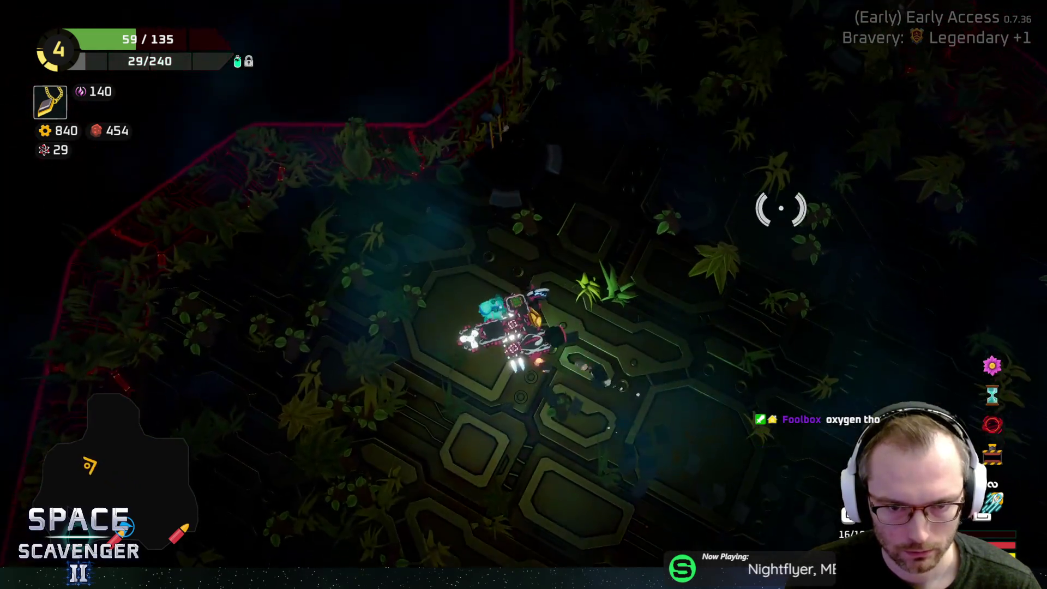
pyautogui.press('s')
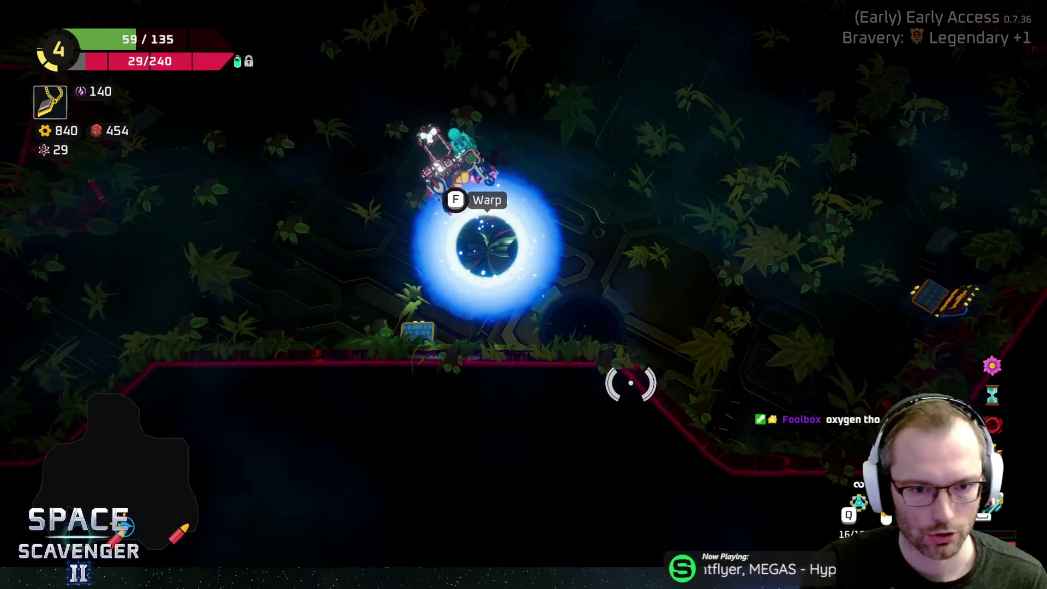
# Step: Refill ammo at the Refill Ammo station, then enter the blue portal to leave the level
pyautogui.press('d')
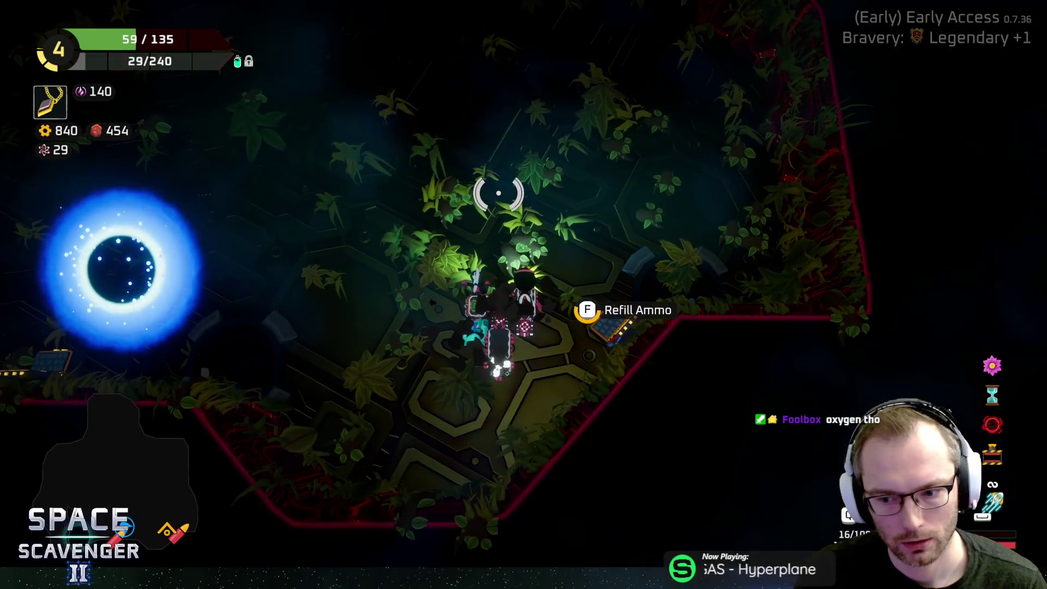
pyautogui.press('f')
pyautogui.press('a')
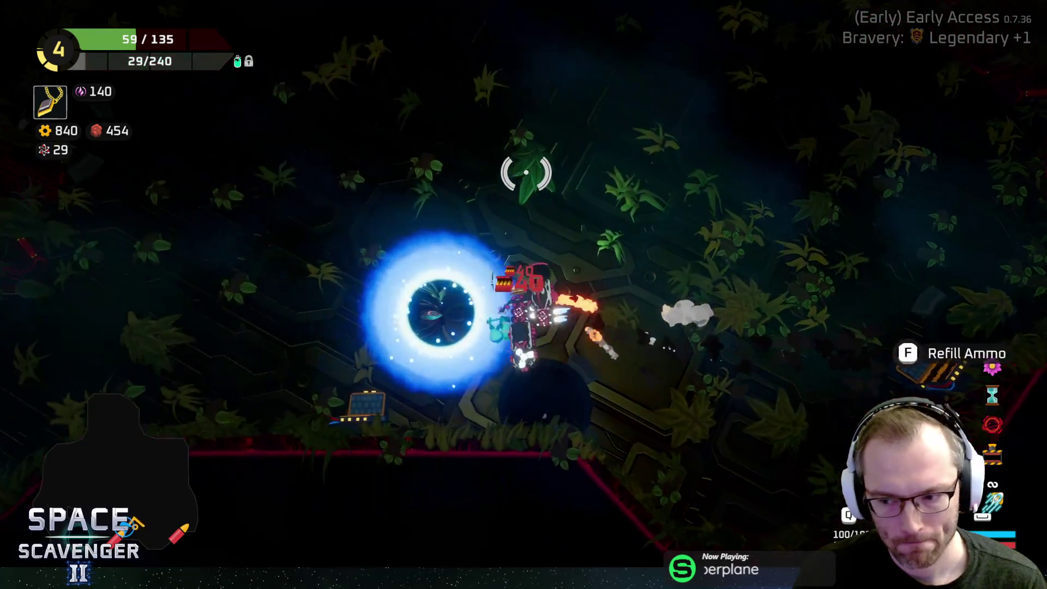
pyautogui.press('f')
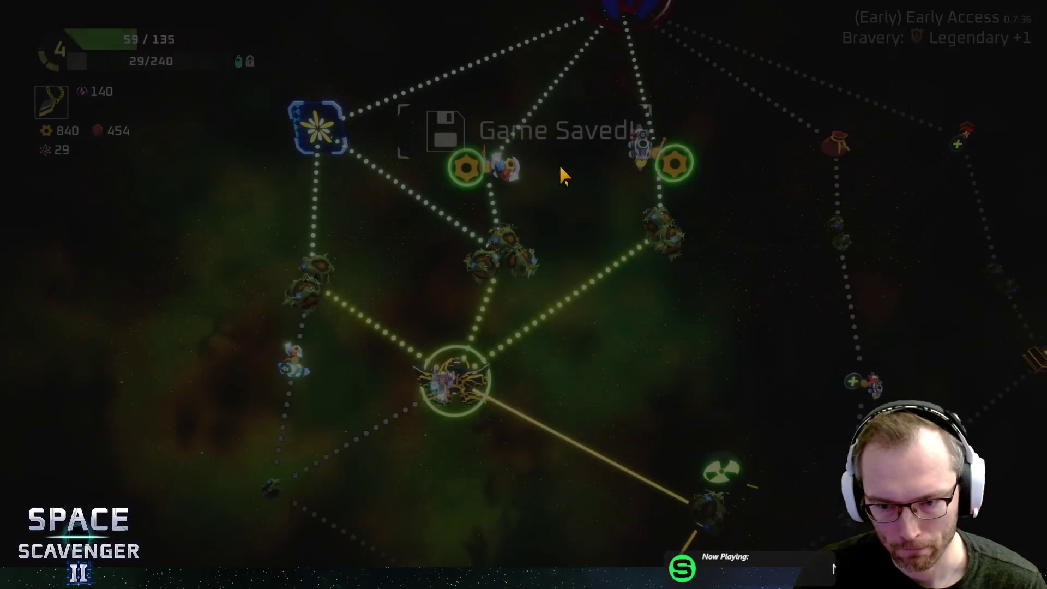
# Step: Travel to the exploration planet cluster on the star map to load the new Jungle level
pyautogui.moveTo(474, 290)
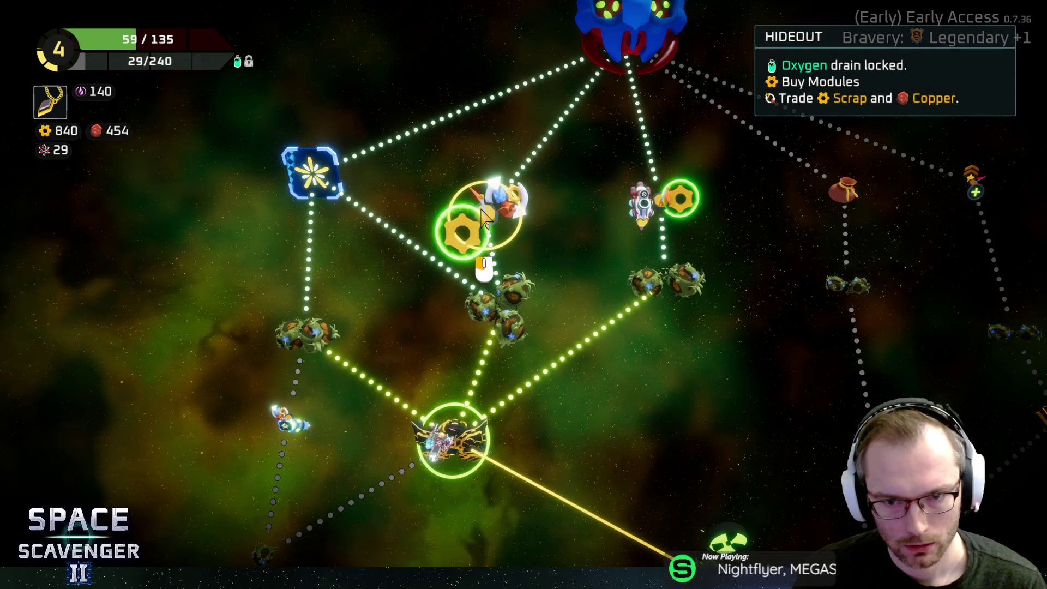
pyautogui.moveTo(670, 221)
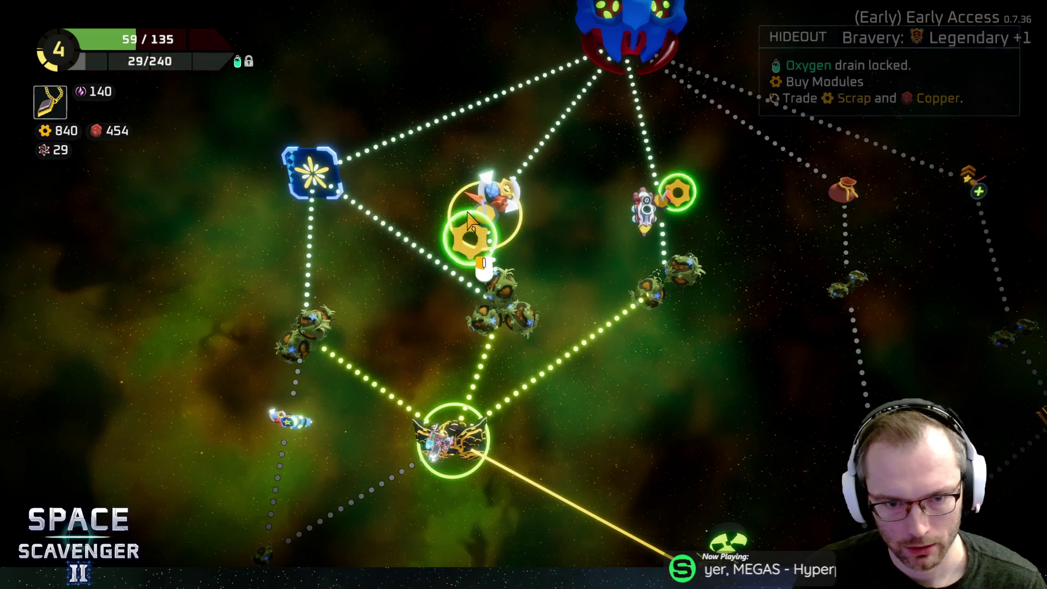
pyautogui.click(537, 305)
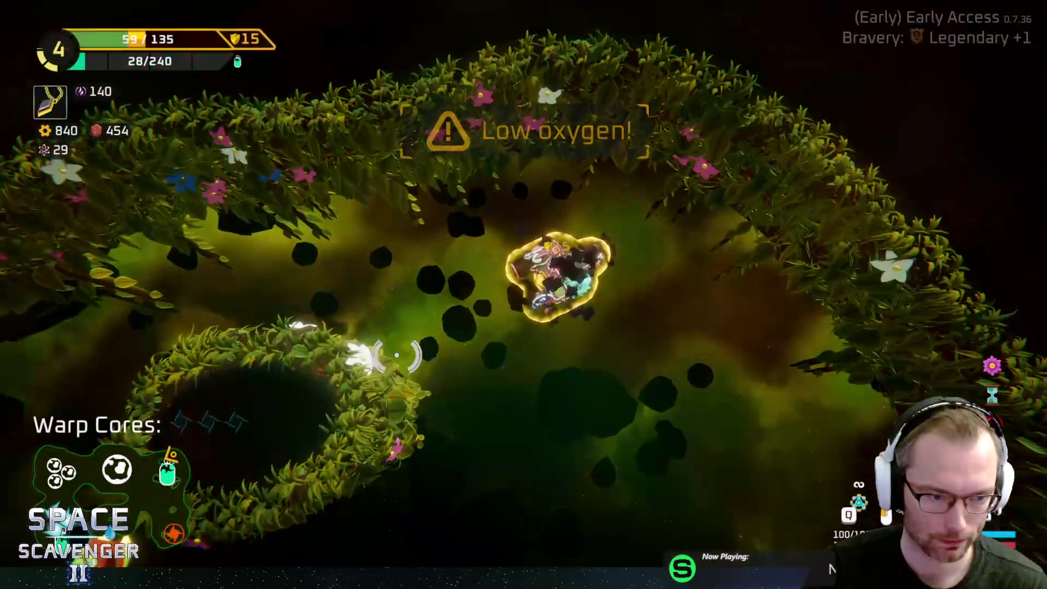
# Step: Fly onto the oxygen station and take the free 120 oxygen reward
pyautogui.press('s')
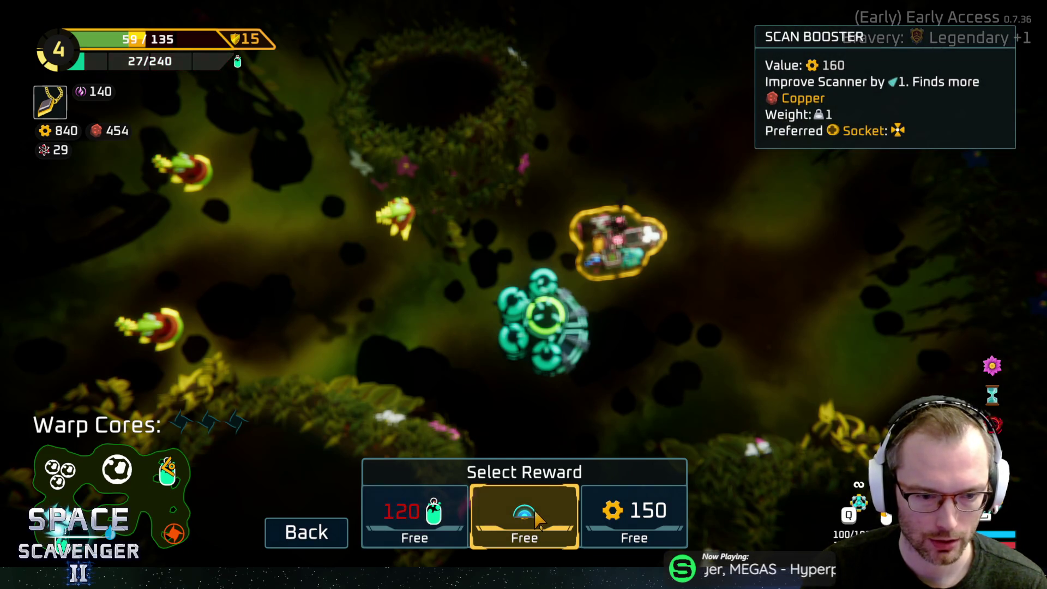
pyautogui.click(415, 515)
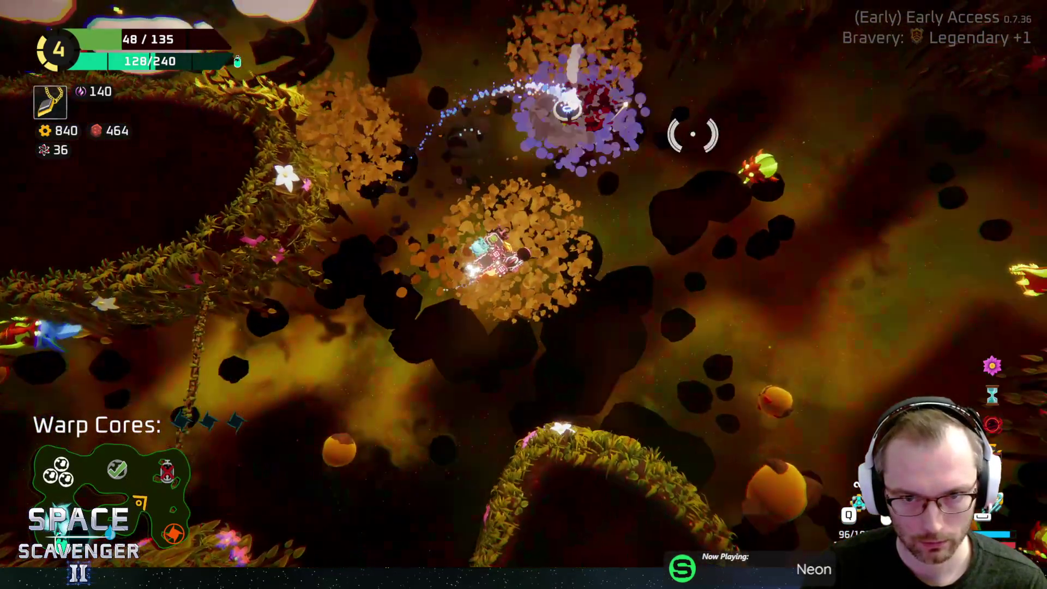
# Step: Fly through the asteroid field fighting enemies until warp cores reach 3/3
pyautogui.press('w')
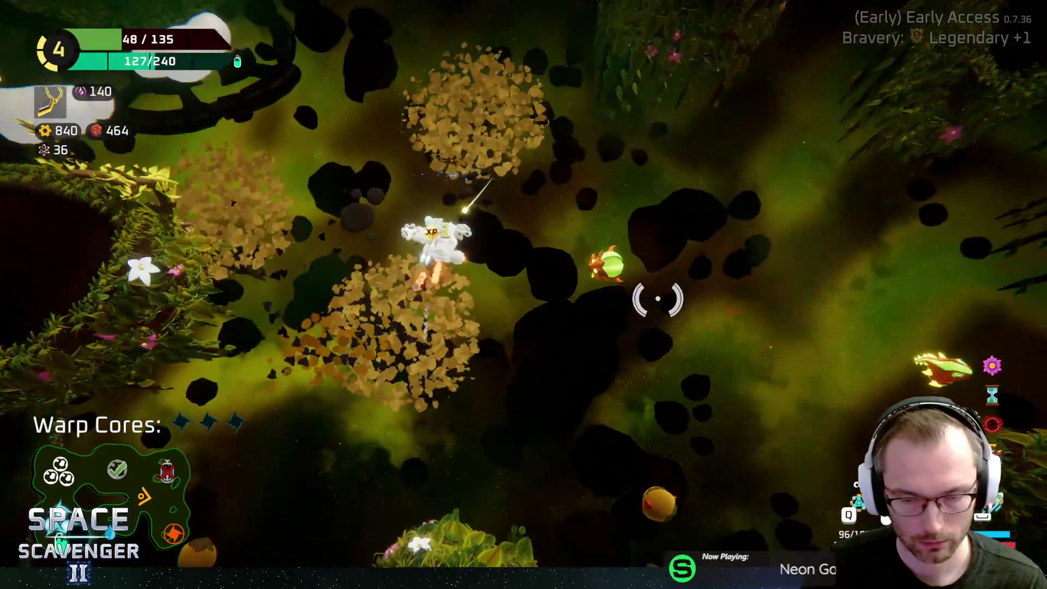
pyautogui.press('w')
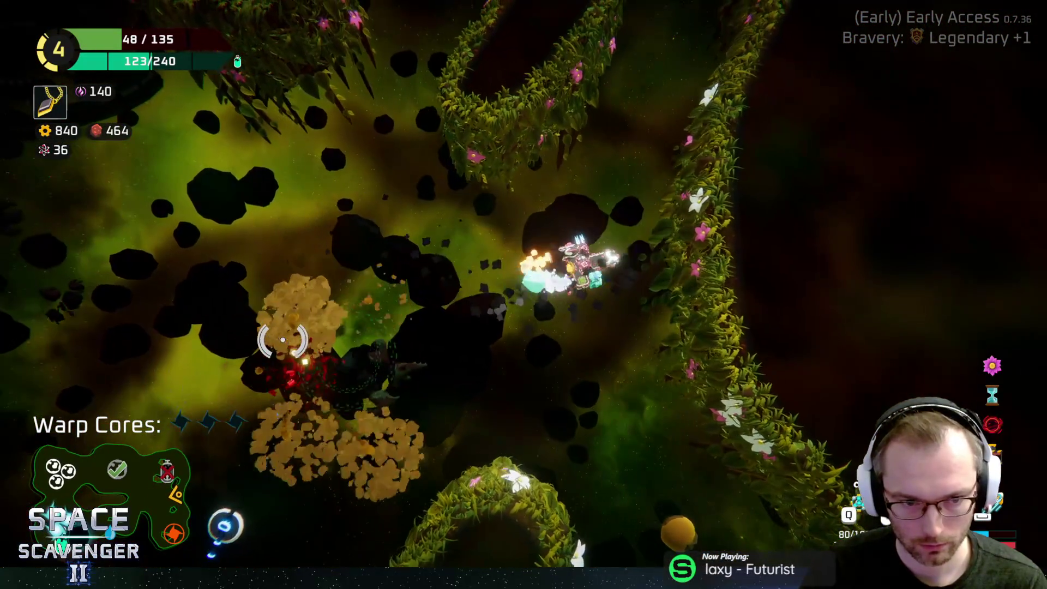
pyautogui.press('w')
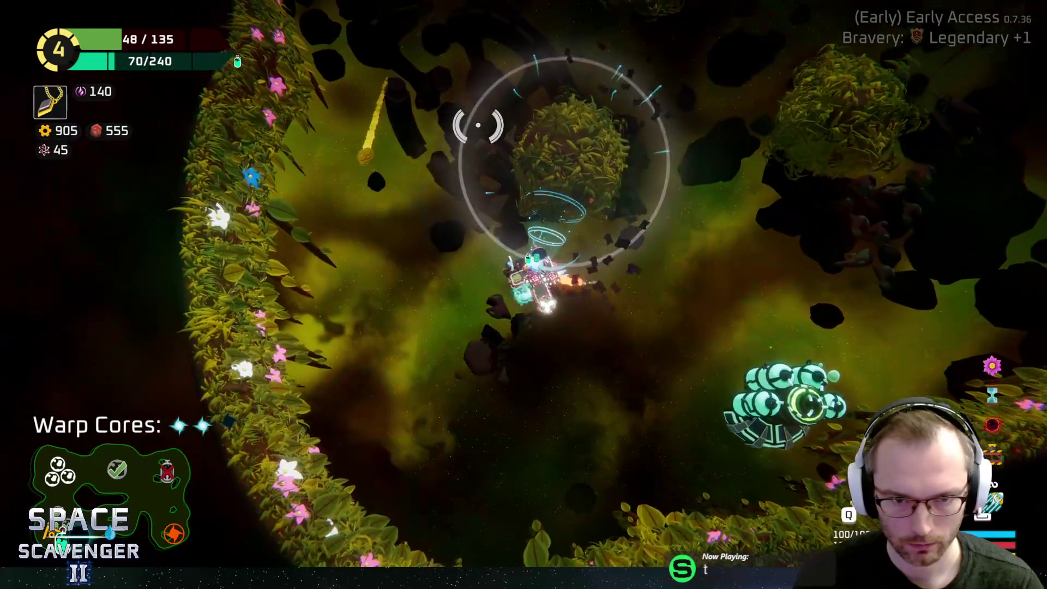
# Step: Fly through the green asteroid field, shooting enemies and gathering ore
pyautogui.press('w')
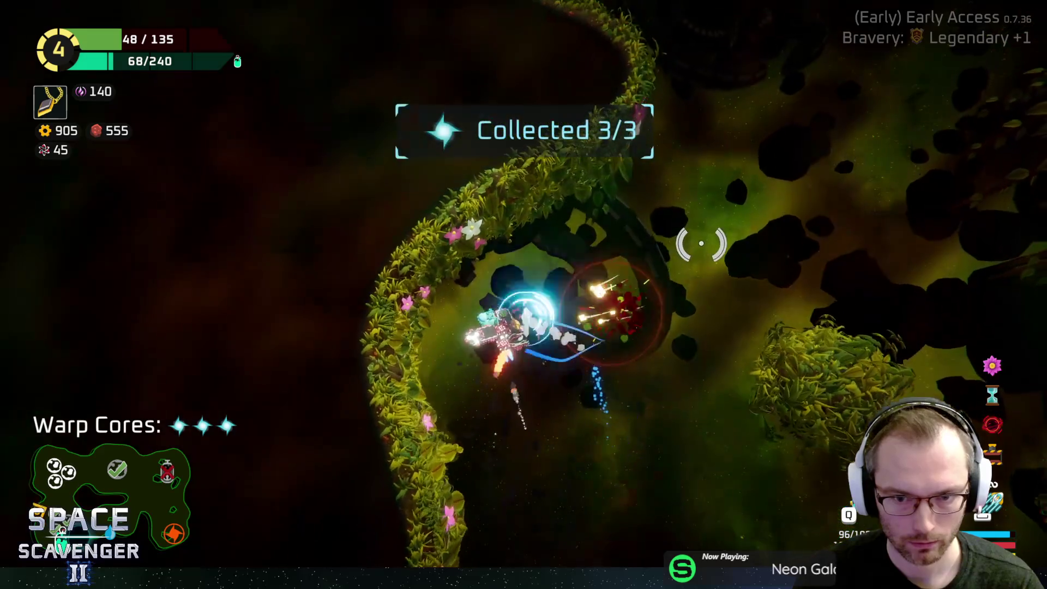
pyautogui.press('w')
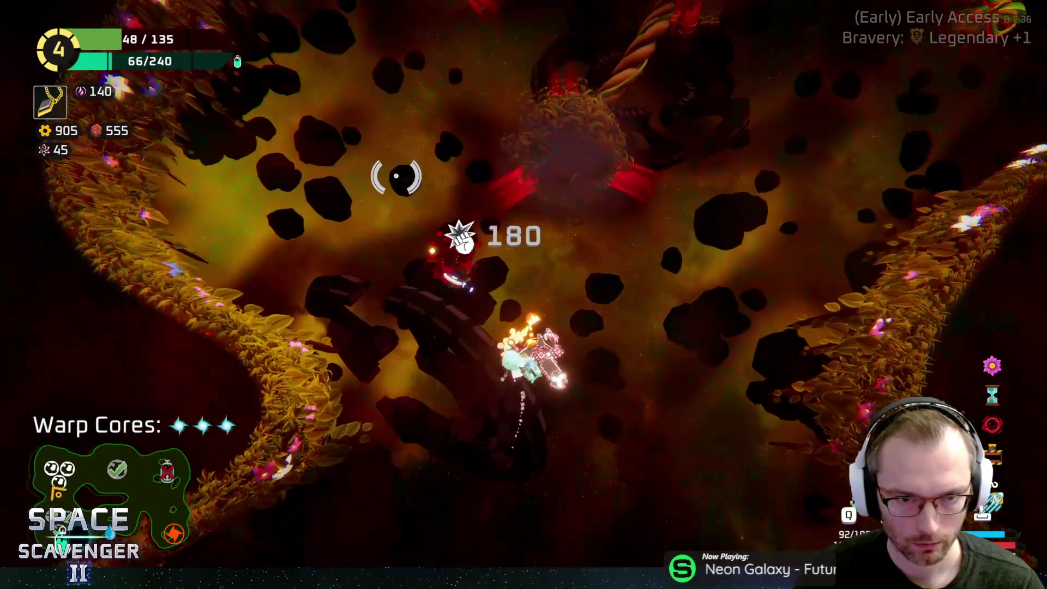
pyautogui.press('w')
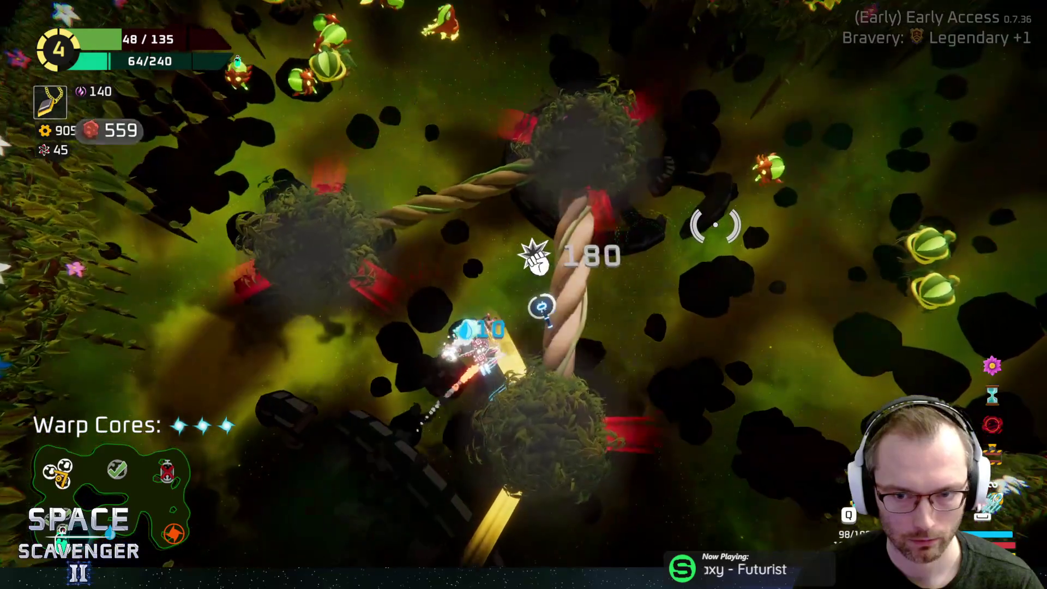
pyautogui.press('w')
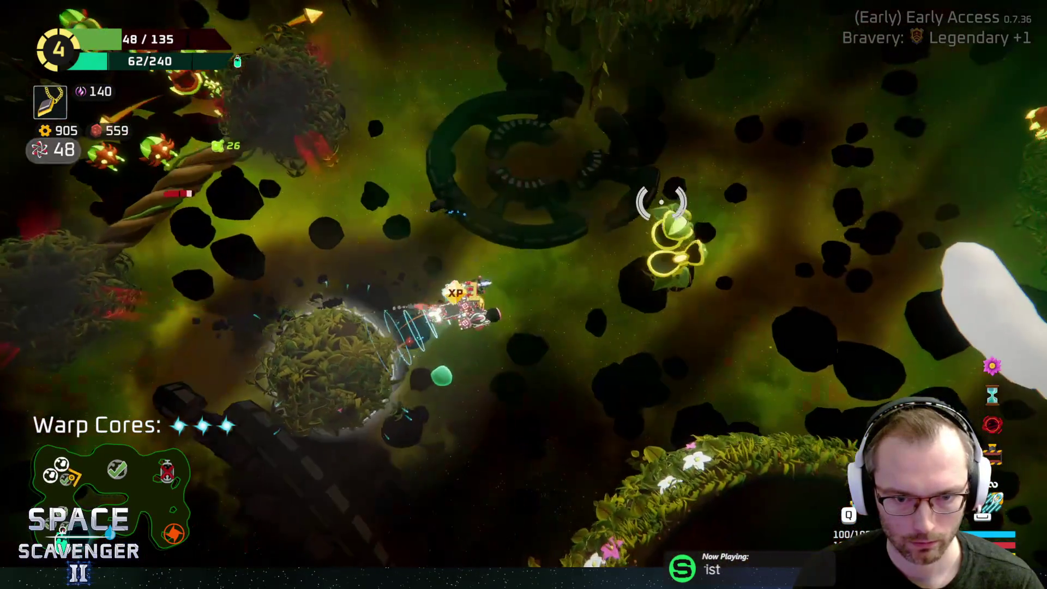
pyautogui.press('w')
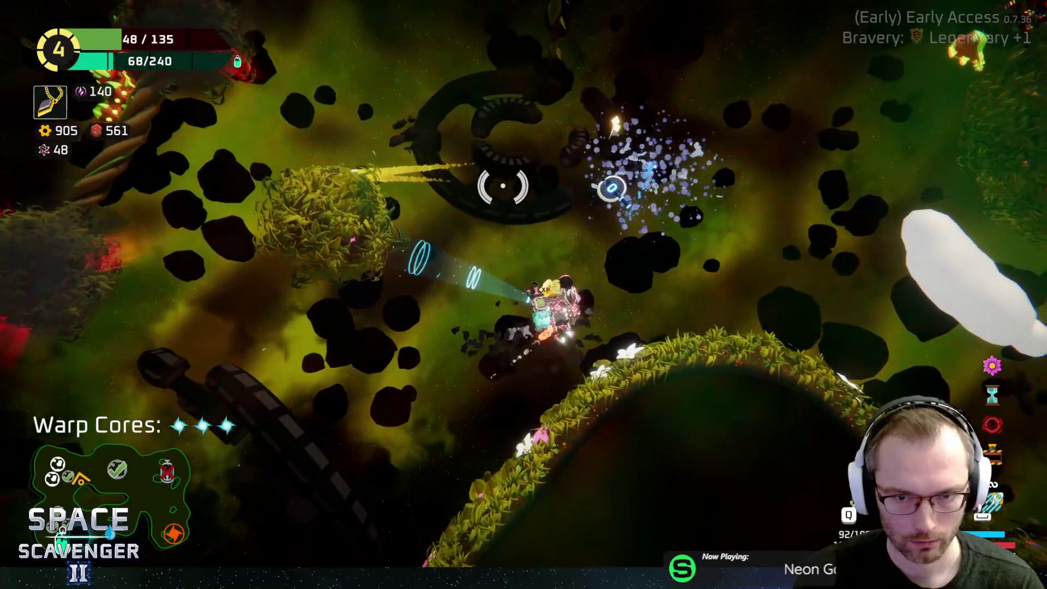
pyautogui.press('w')
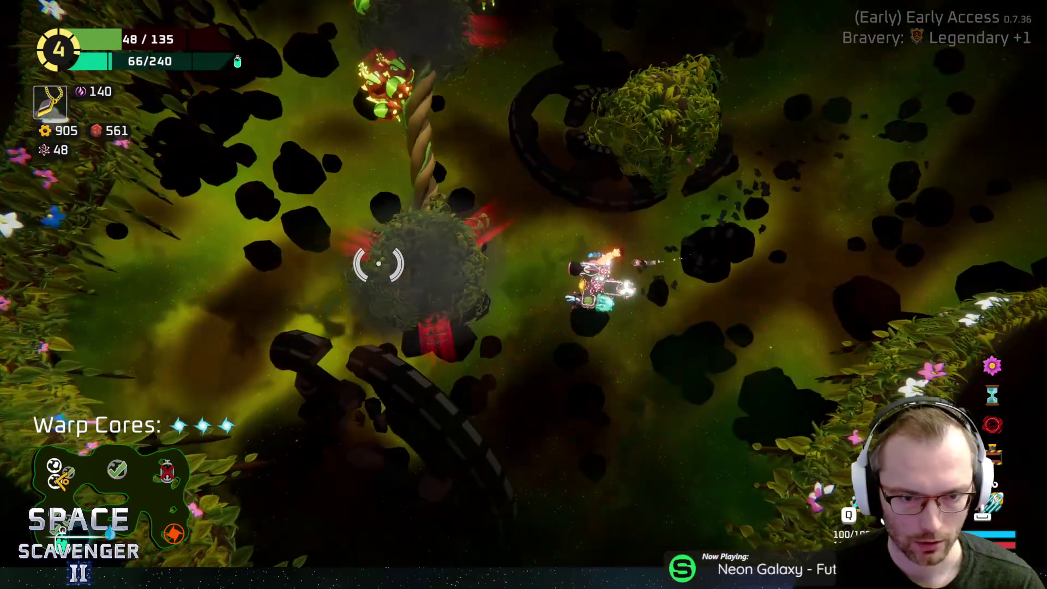
pyautogui.press('w')
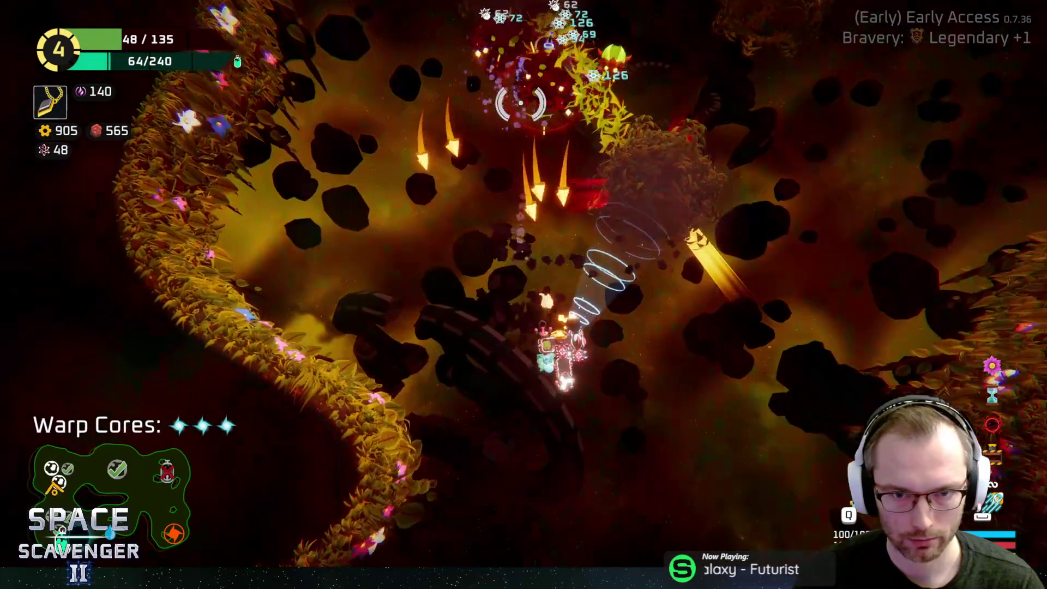
pyautogui.press('w')
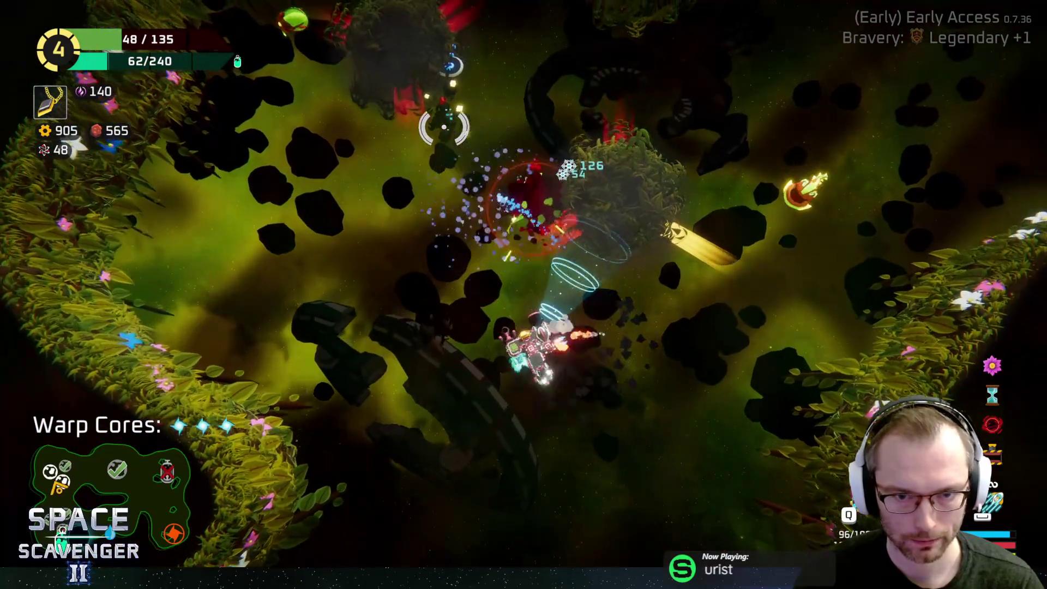
pyautogui.press('w')
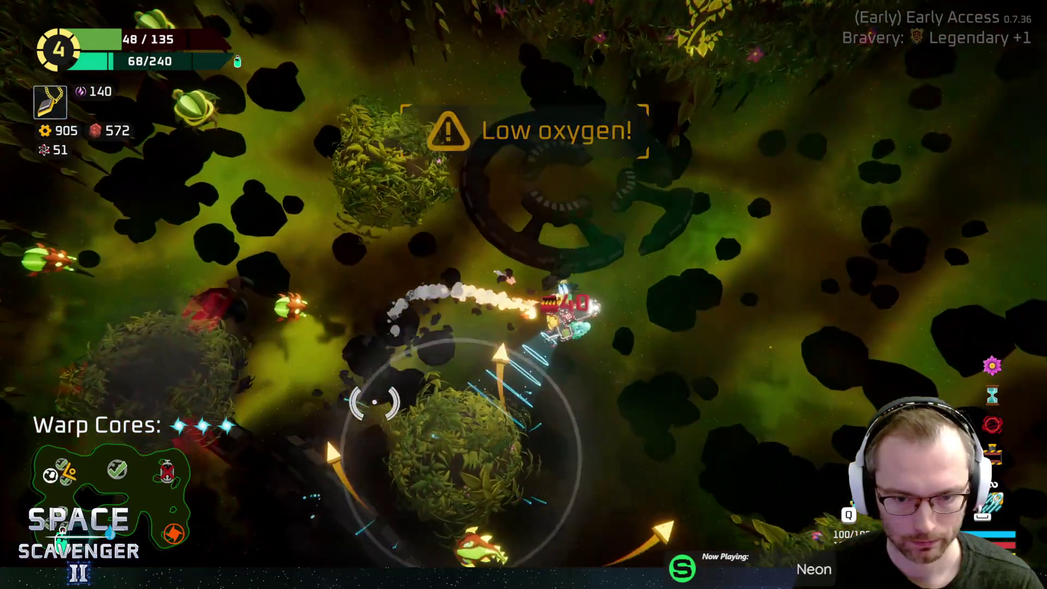
pyautogui.press('w')
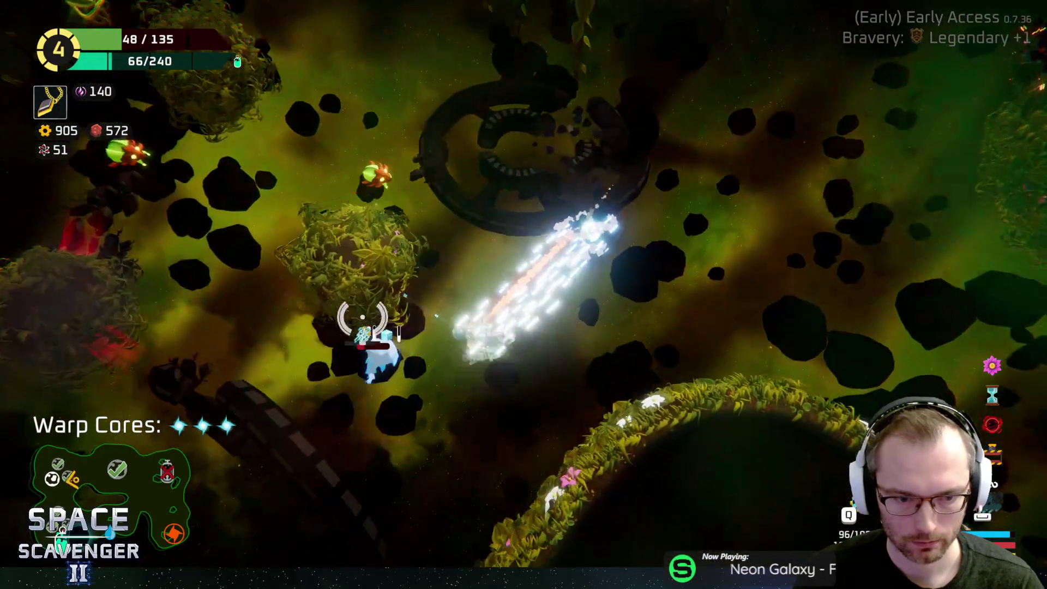
# Step: Boost onward through the asteroids while firing, reaching the oxygen station's reward choices
pyautogui.press('w')
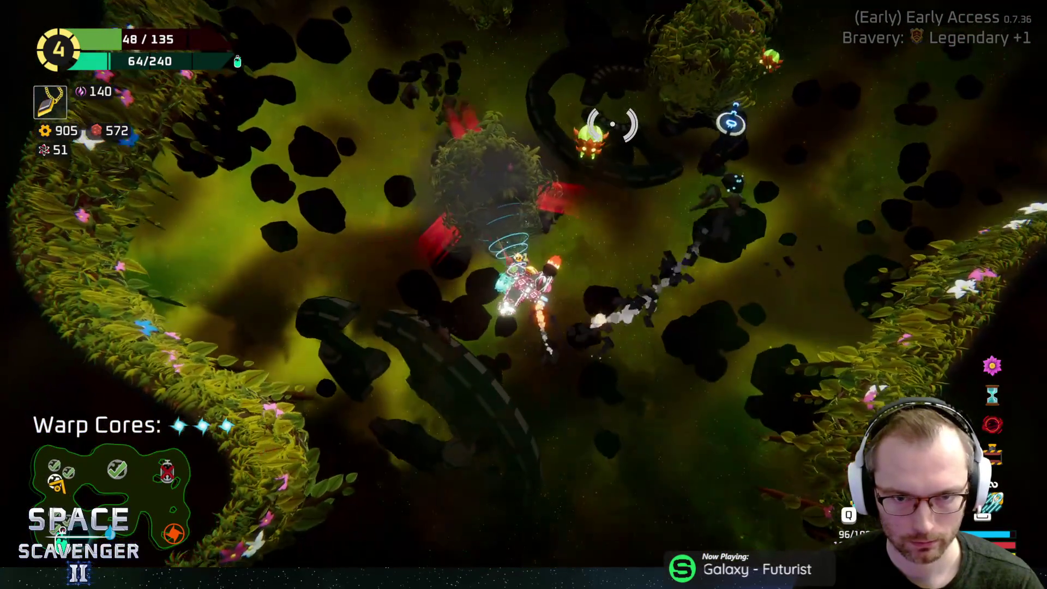
pyautogui.press('w')
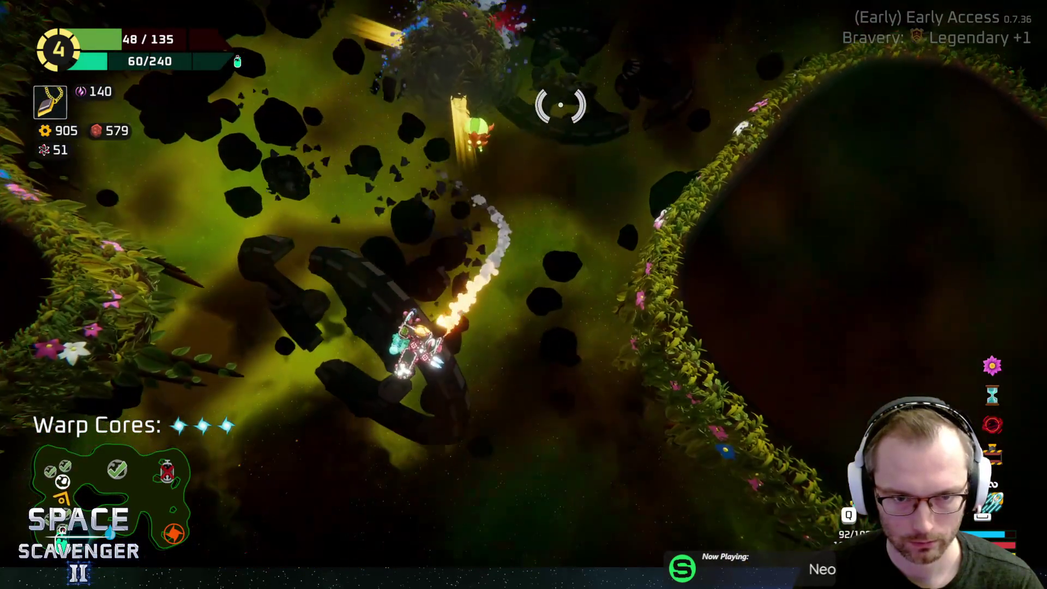
pyautogui.press('w')
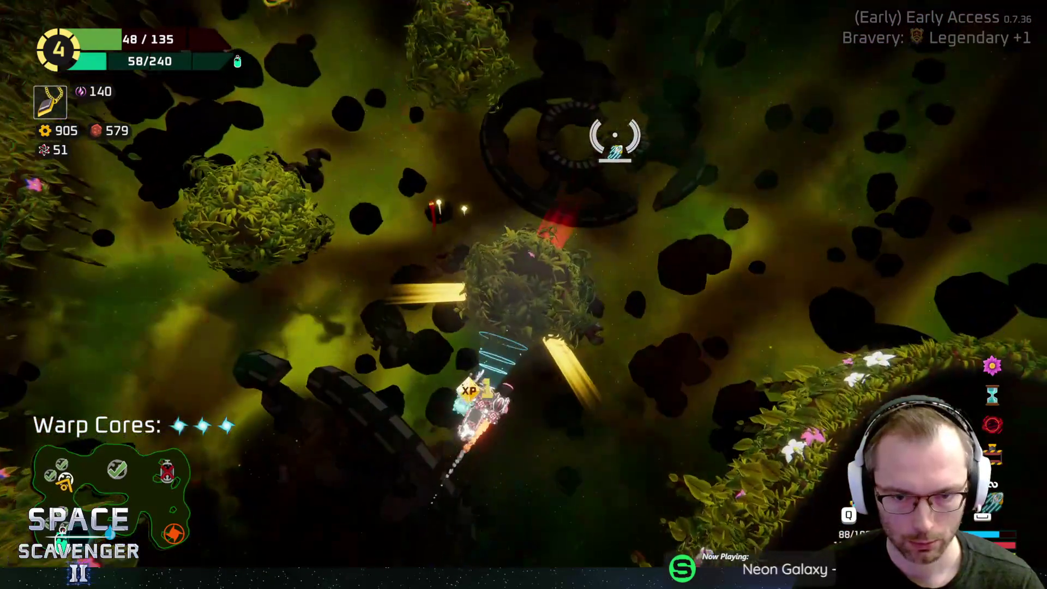
pyautogui.press('w')
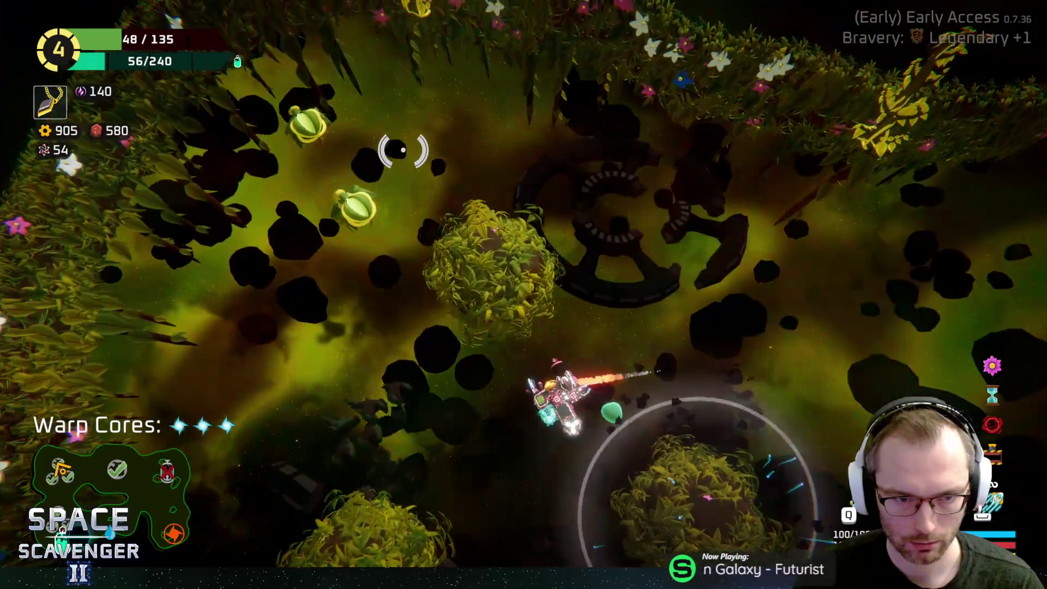
pyautogui.press('w')
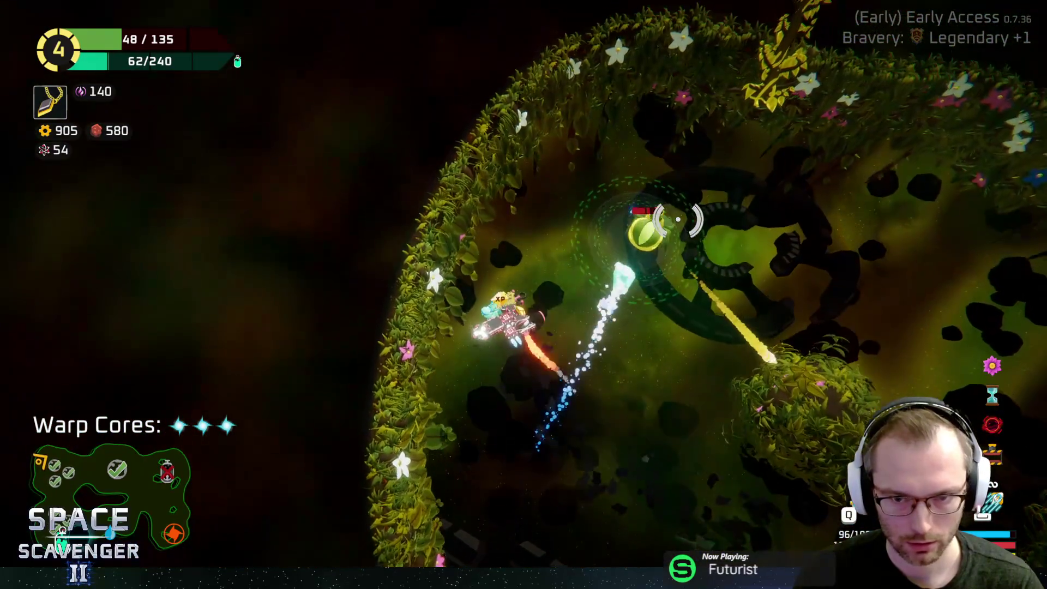
pyautogui.press('w')
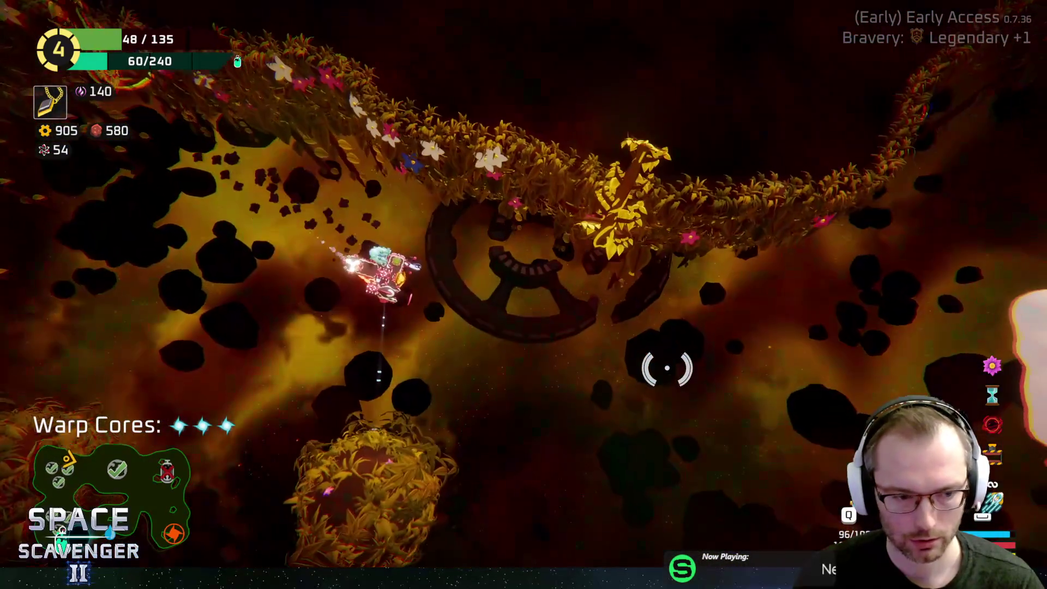
pyautogui.press('w')
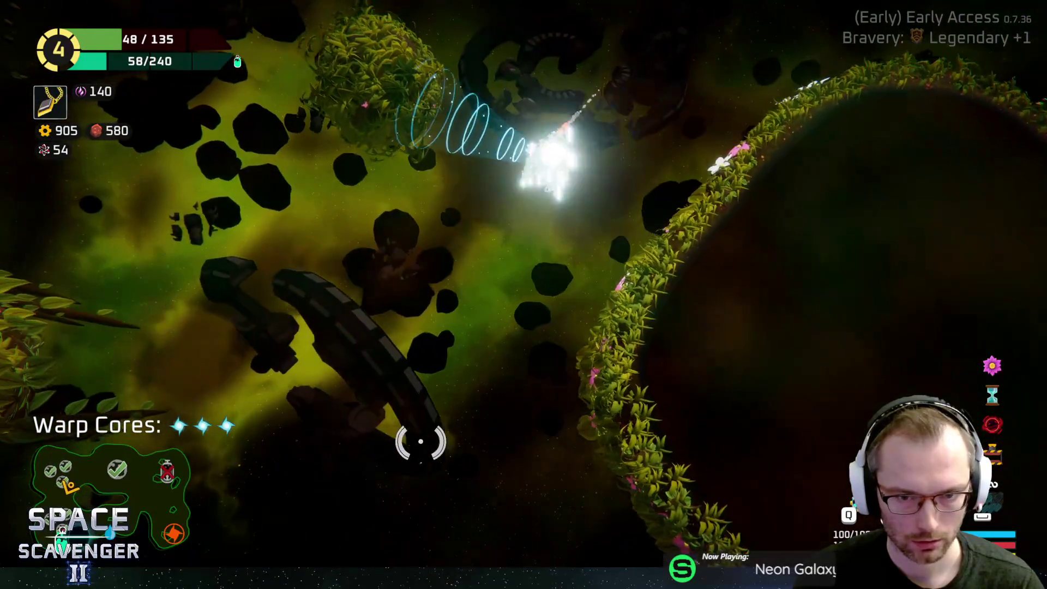
pyautogui.press('w')
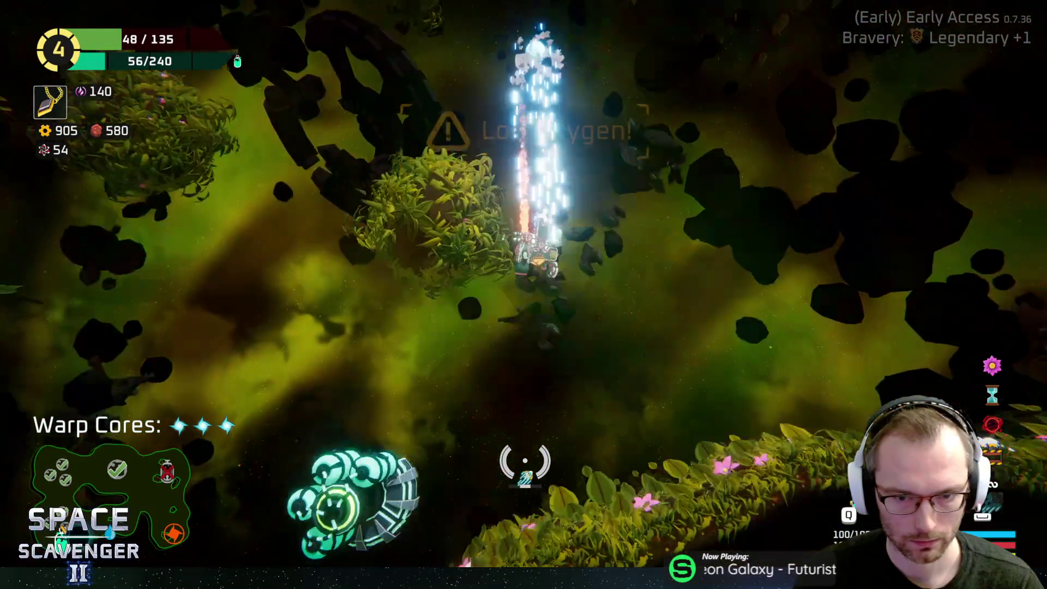
pyautogui.press('e')
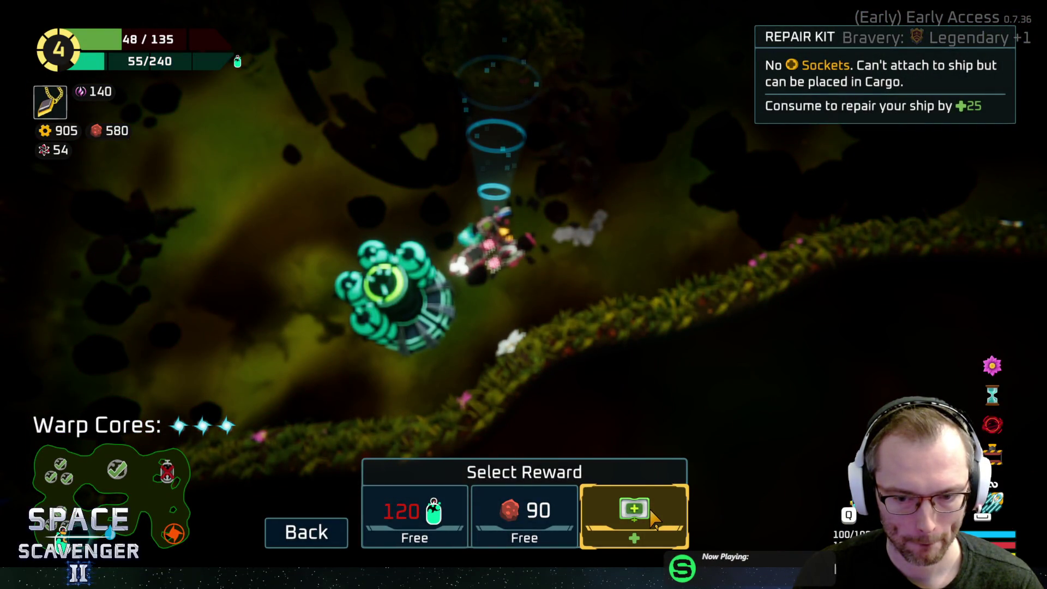
# Step: Take the Repair Kit, consume it to raise hull from 48 to 72/135, then fly off
pyautogui.click(653, 520)
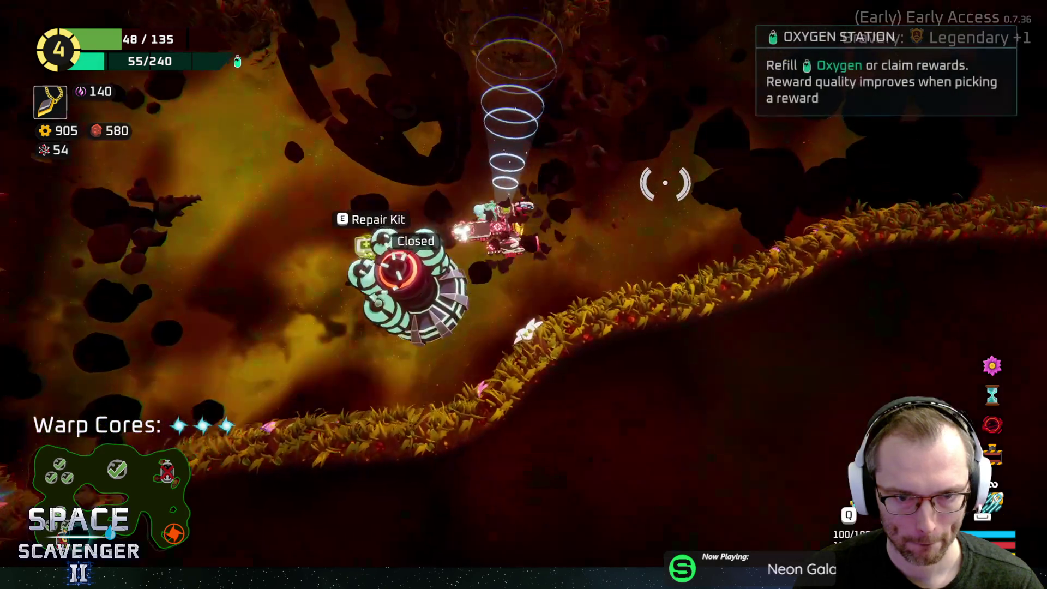
pyautogui.press('r')
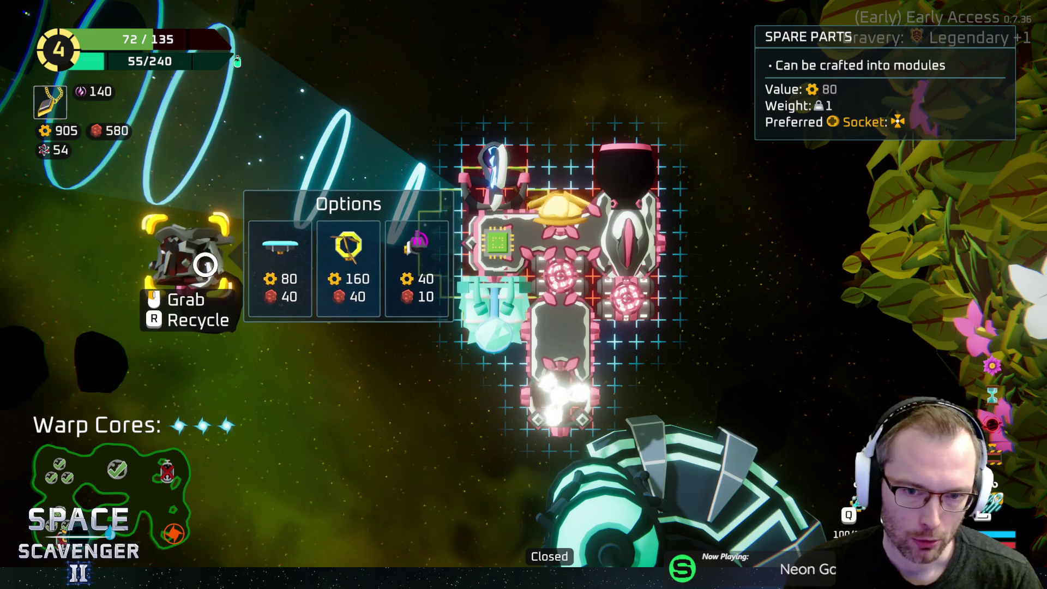
pyautogui.press('d')
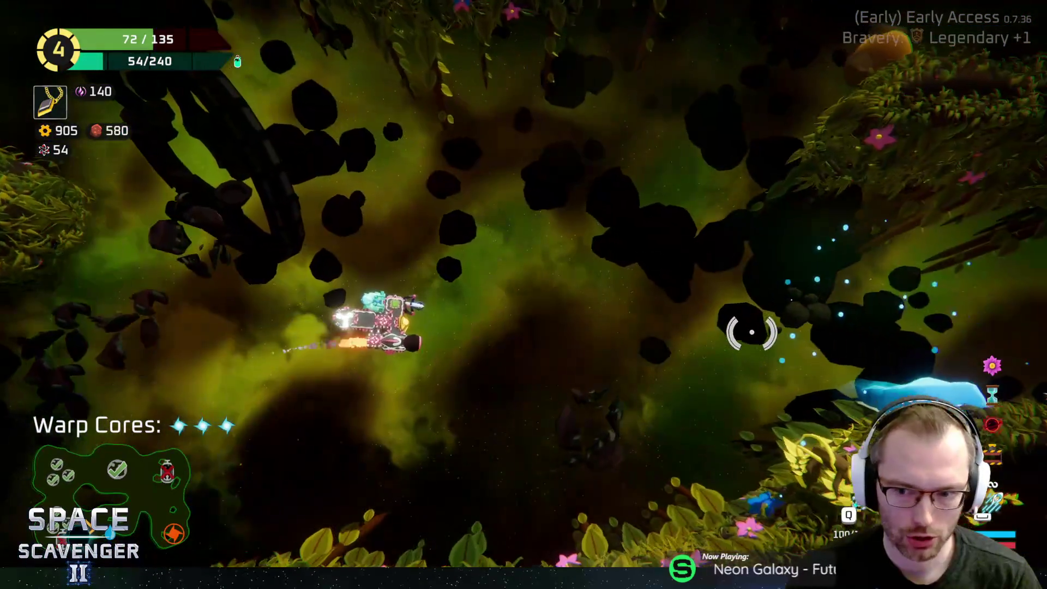
# Step: Fly through the cave shooting enemies onto the blue warp portal, then pause at 14:34
pyautogui.press('w')
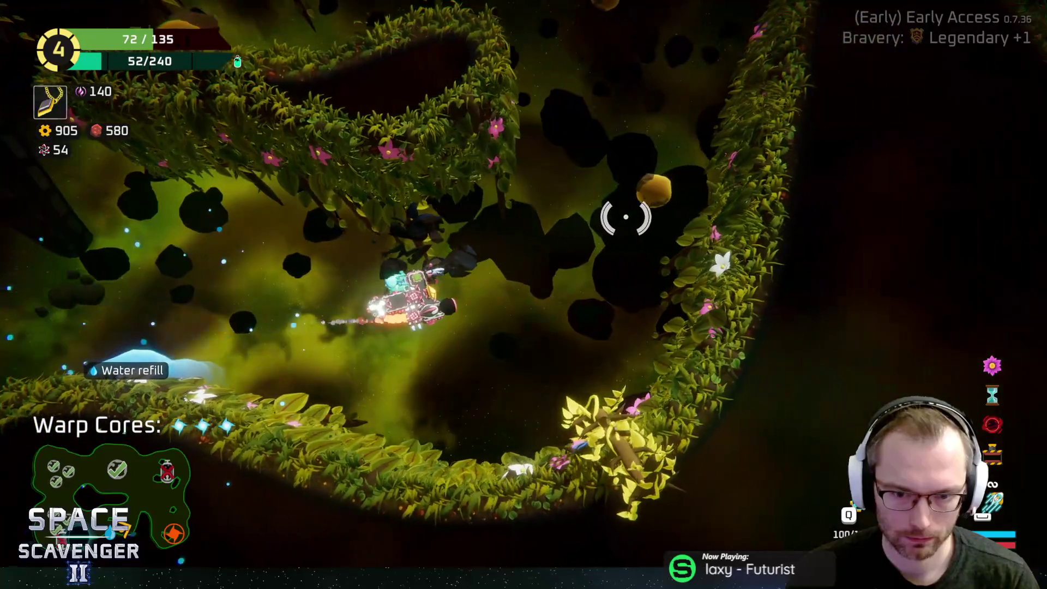
pyautogui.press('w')
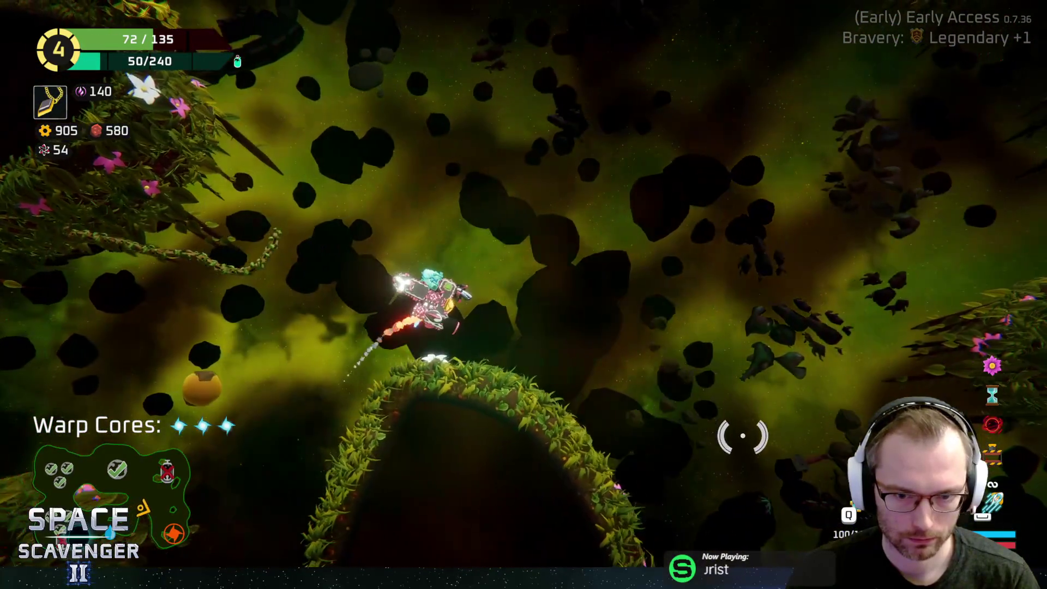
pyautogui.press('w')
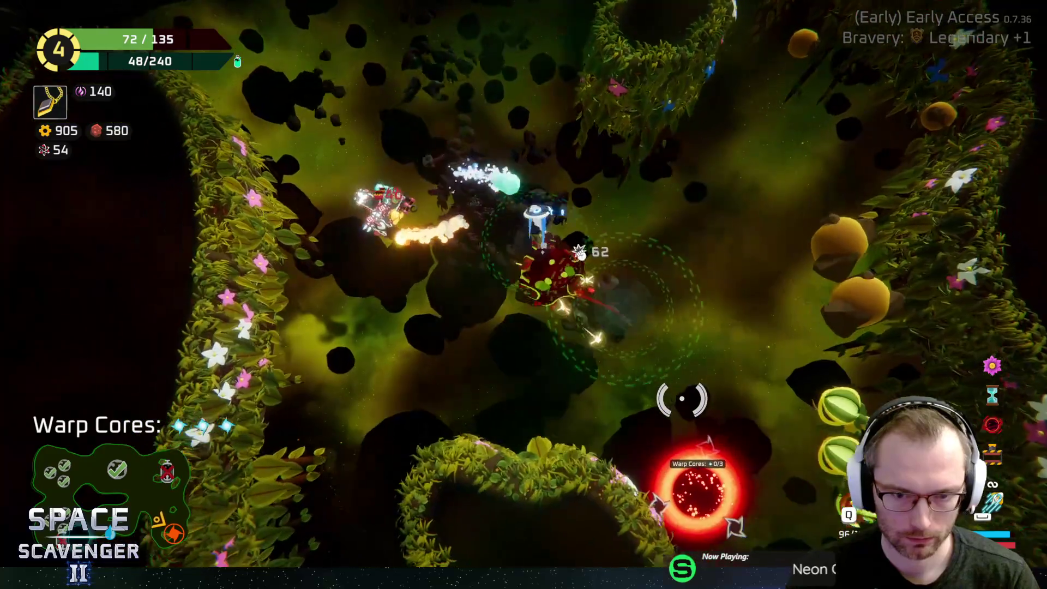
pyautogui.press('w')
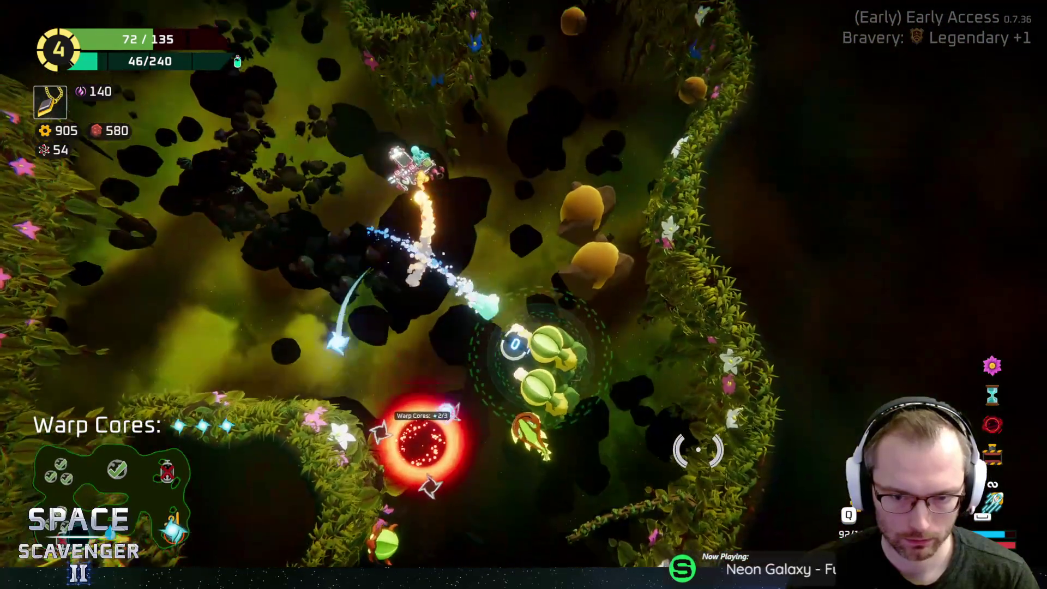
pyautogui.press('w')
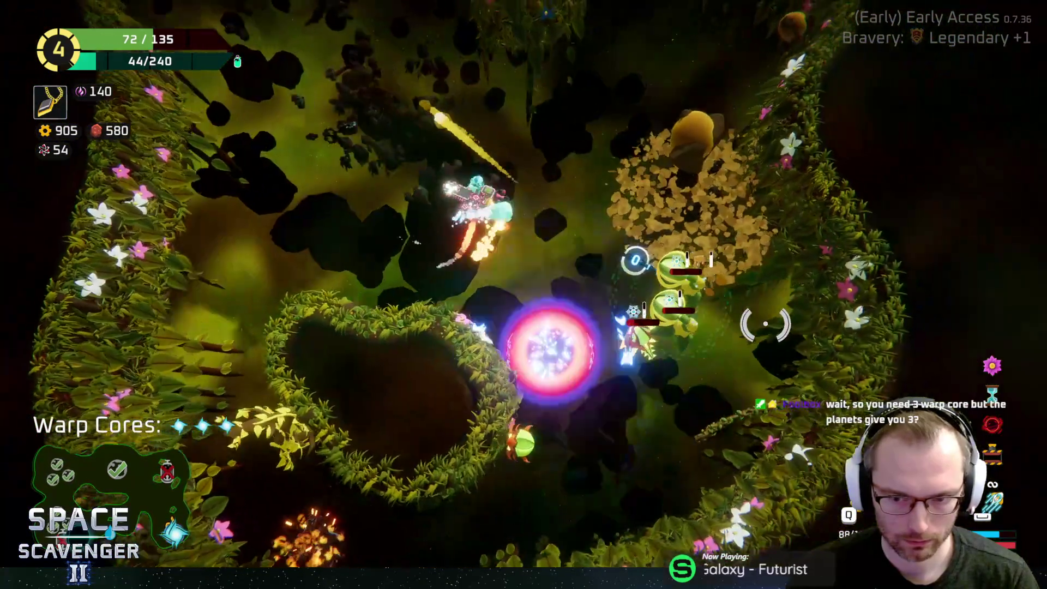
pyautogui.press('w')
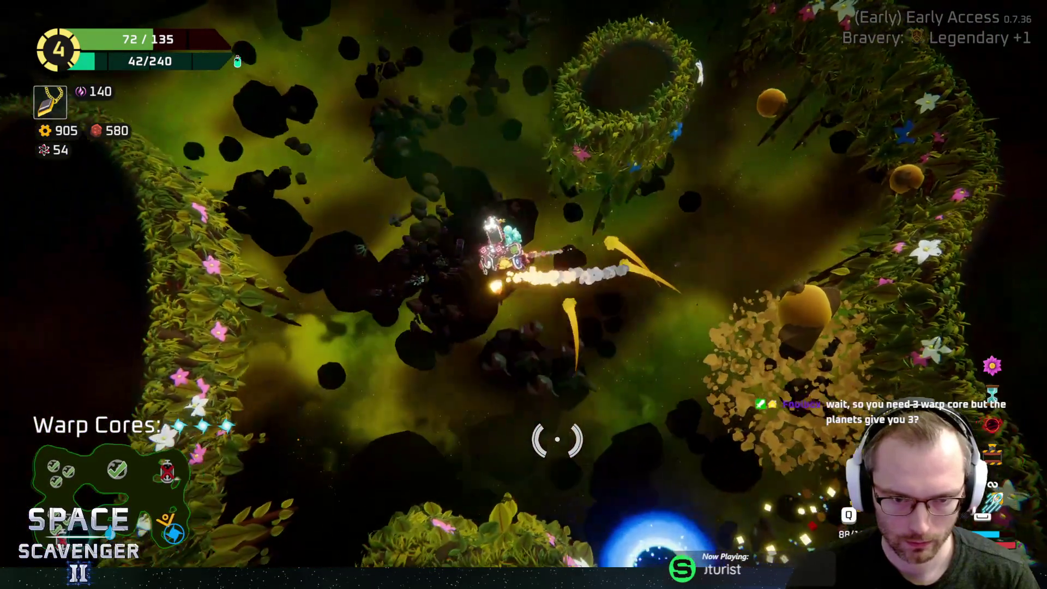
pyautogui.press('w')
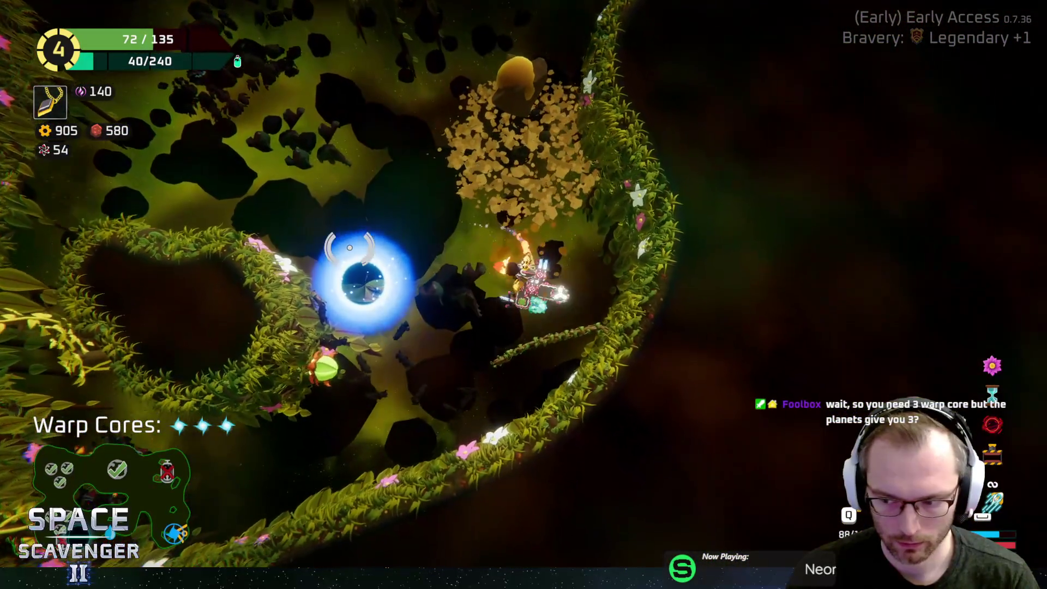
pyautogui.press('w')
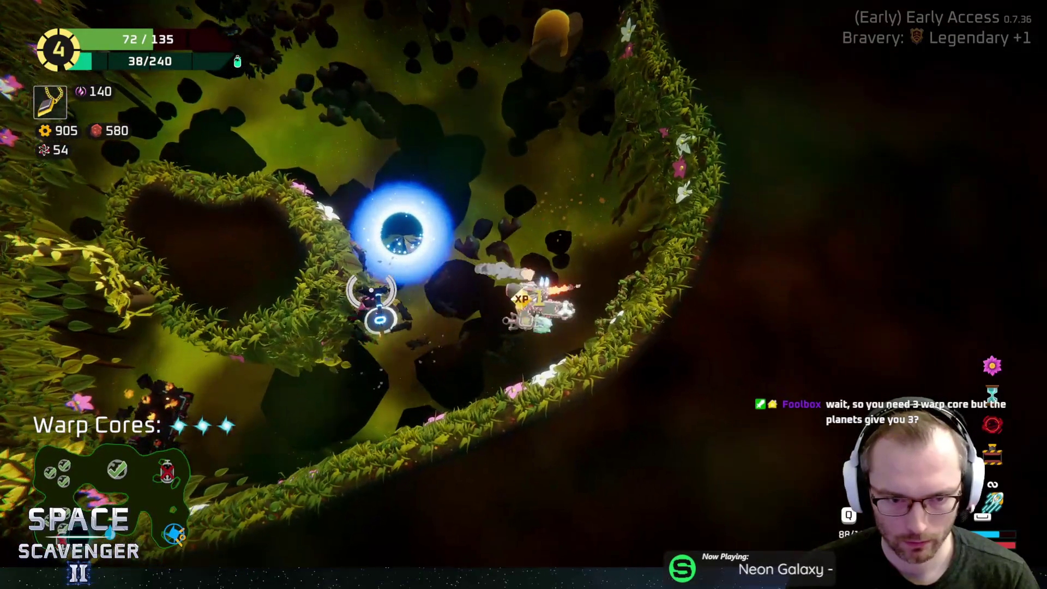
pyautogui.press('w')
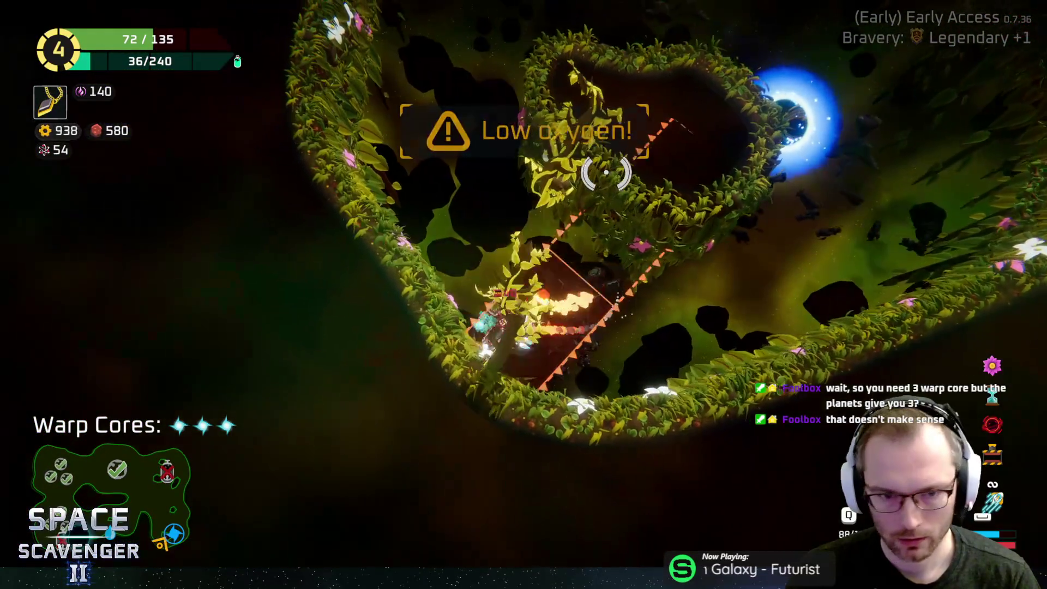
pyautogui.press('w')
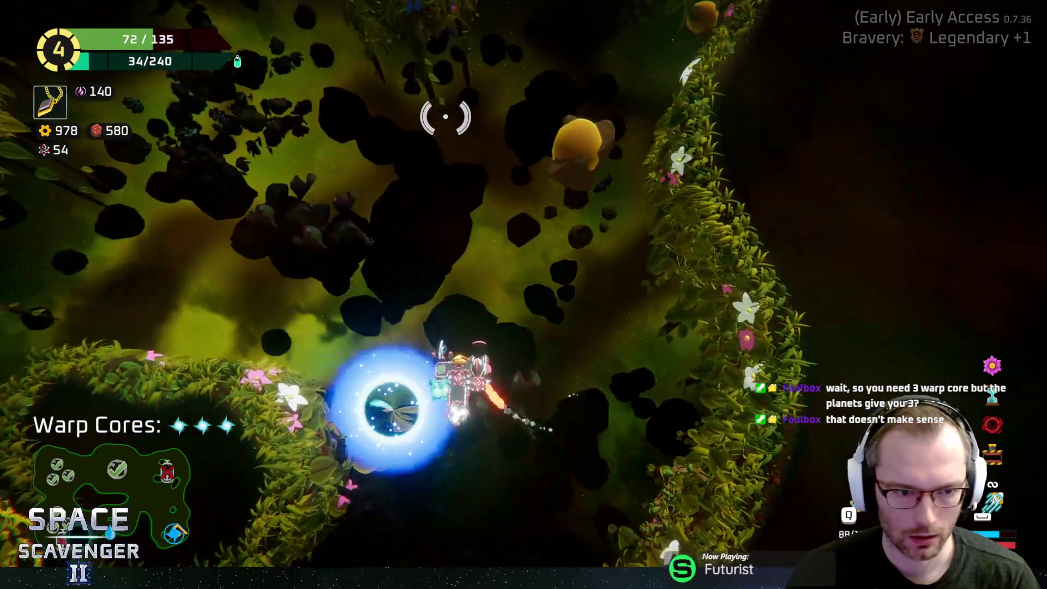
pyautogui.press('s')
pyautogui.press('Escape')
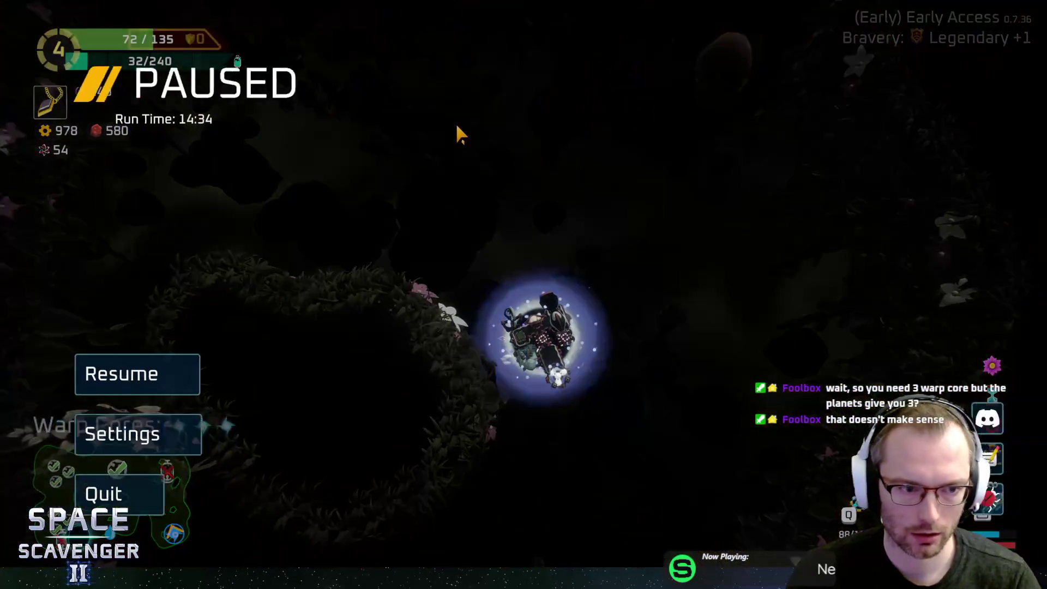
# Step: Unpause and warp off the planet back to the Jungle sector route map
pyautogui.press('Escape')
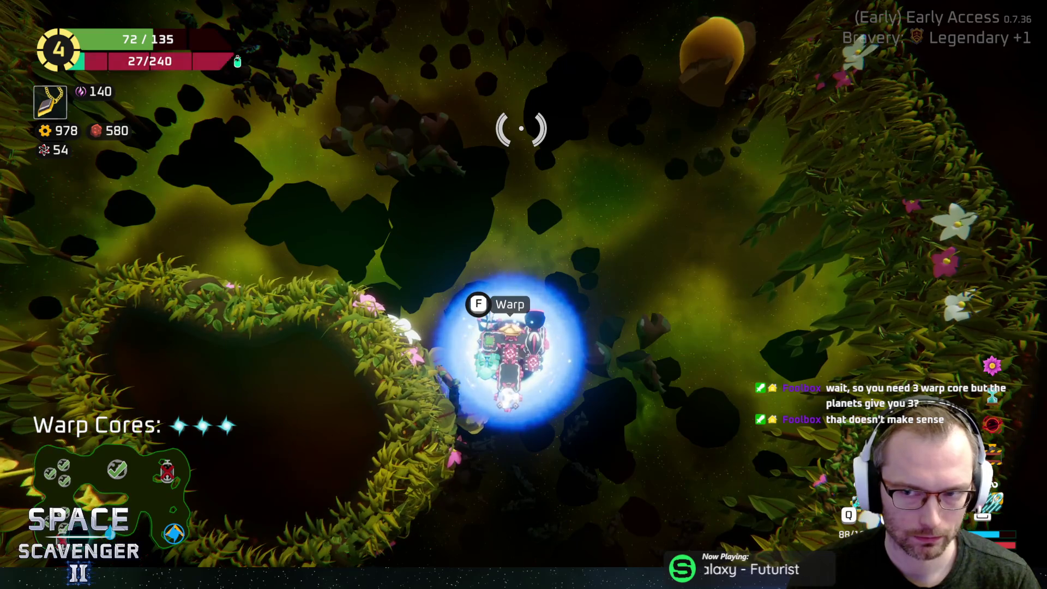
pyautogui.press('f')
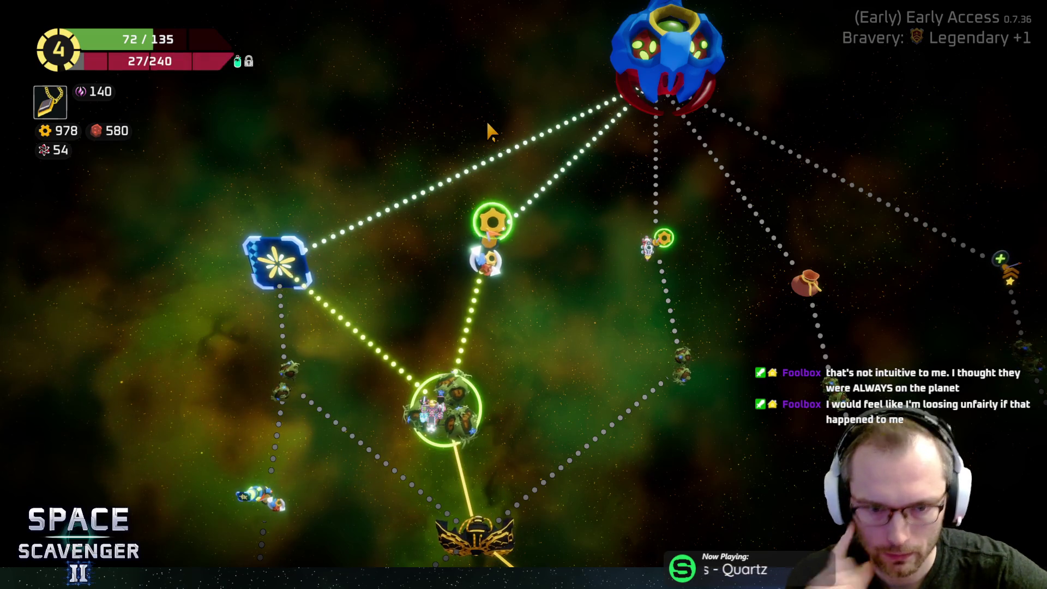
# Step: Travel from the sector map to the Hideout shop level beside the portal
pyautogui.moveTo(467, 256)
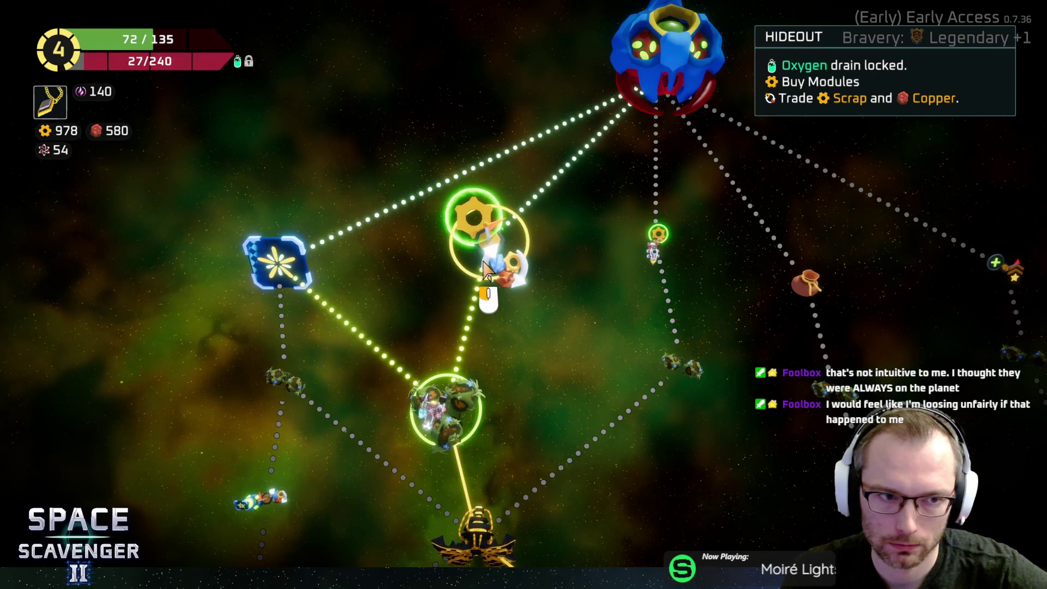
pyautogui.click(487, 270)
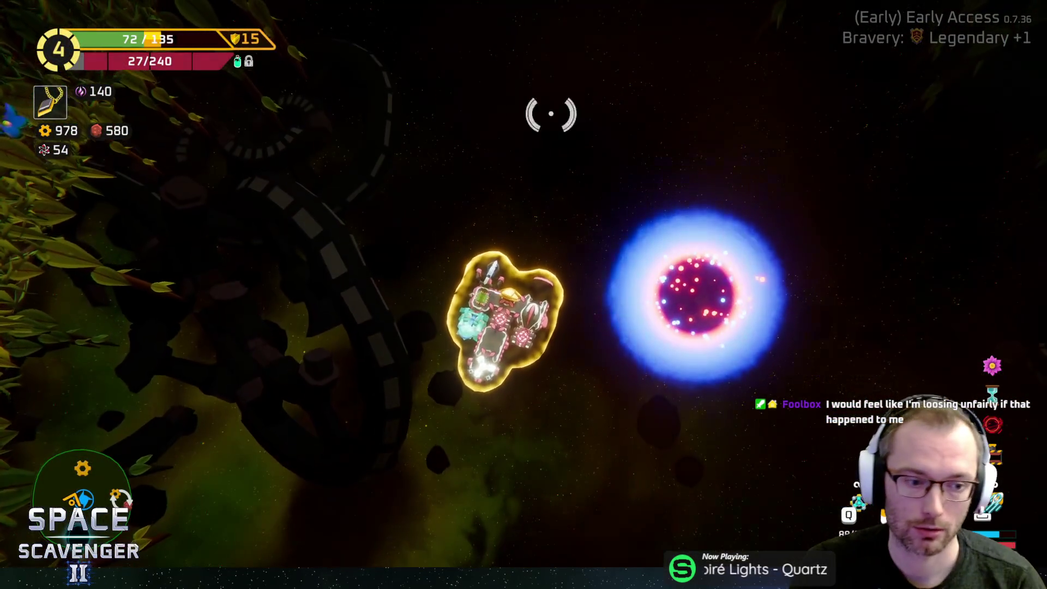
# Step: Fly up through the shop ring and buy the Rifle + for 400 scrap
pyautogui.press('w')
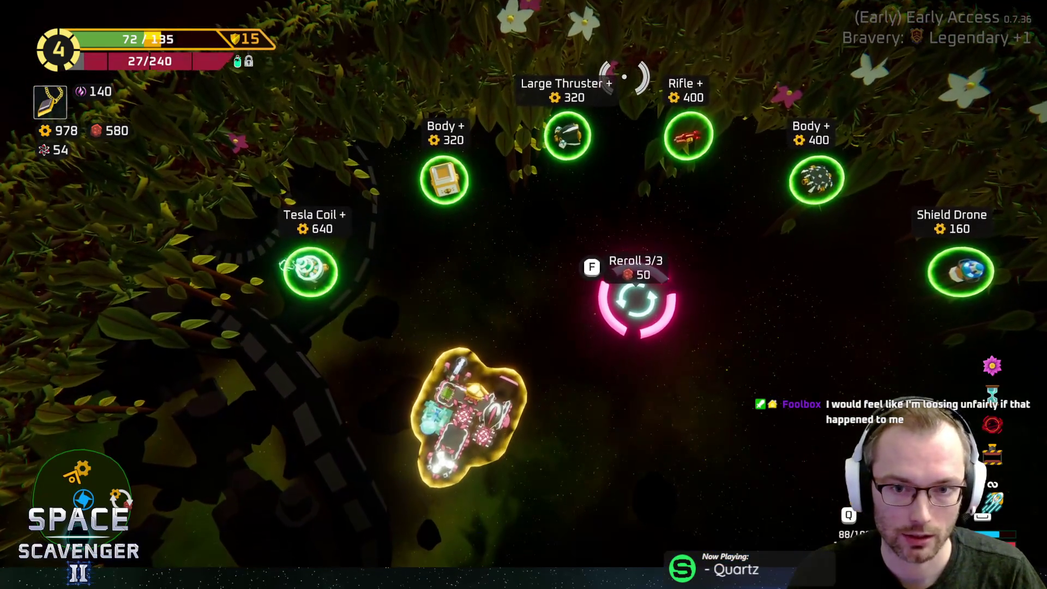
pyautogui.press('d')
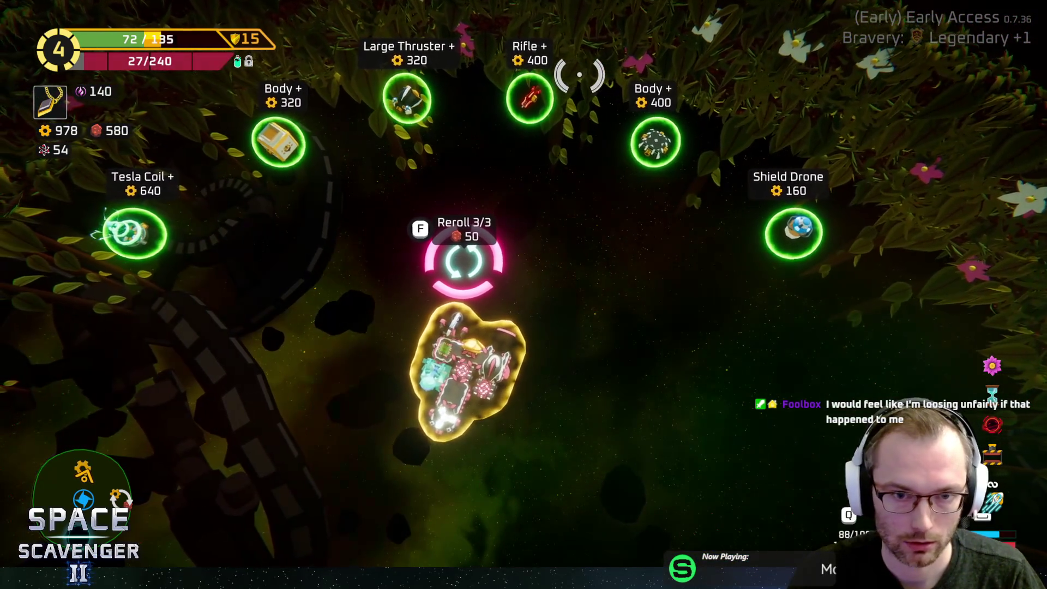
pyautogui.press('w')
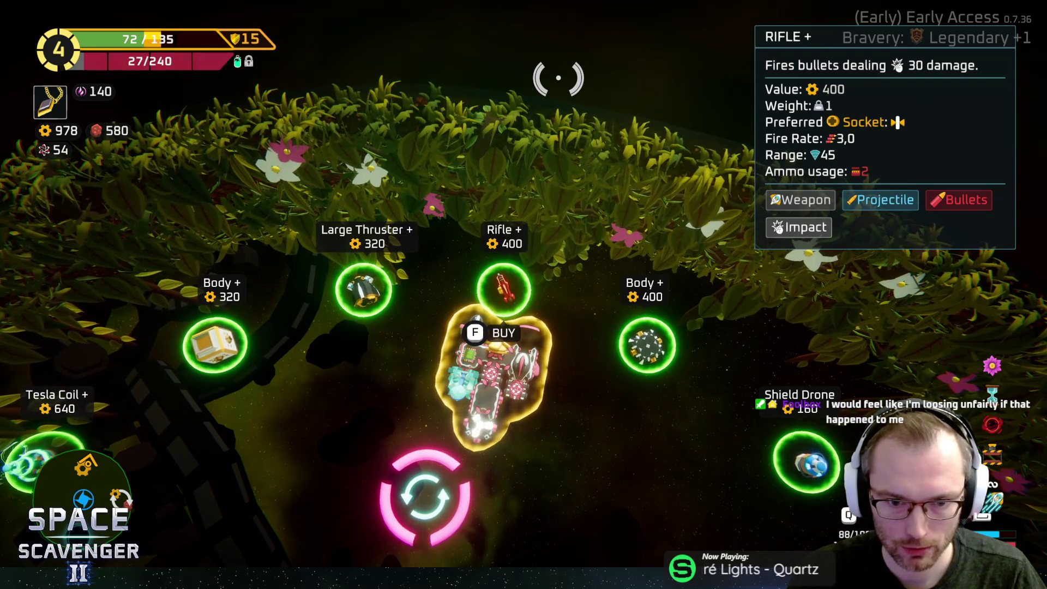
pyautogui.press('f')
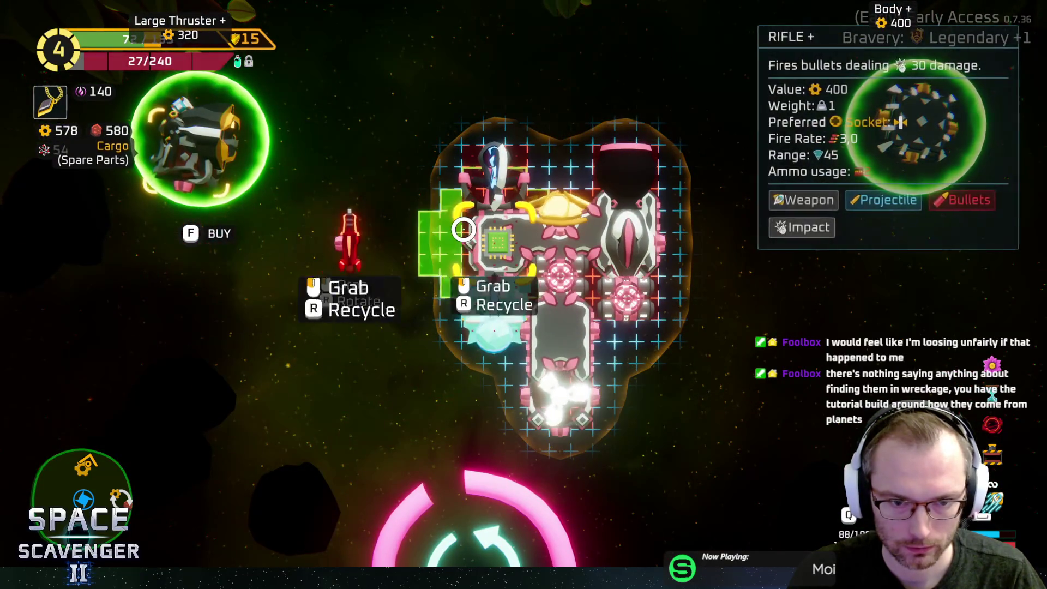
# Step: Reposition the chip module, attach the loose cargo module on top, and mount the rifle left
pyautogui.click(488, 239)
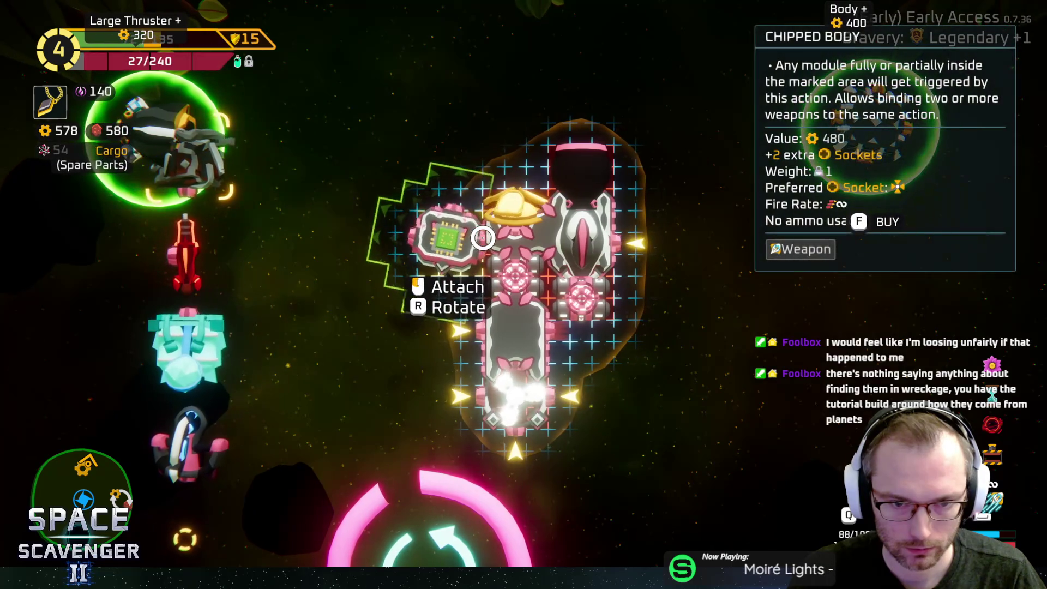
pyautogui.click(483, 238)
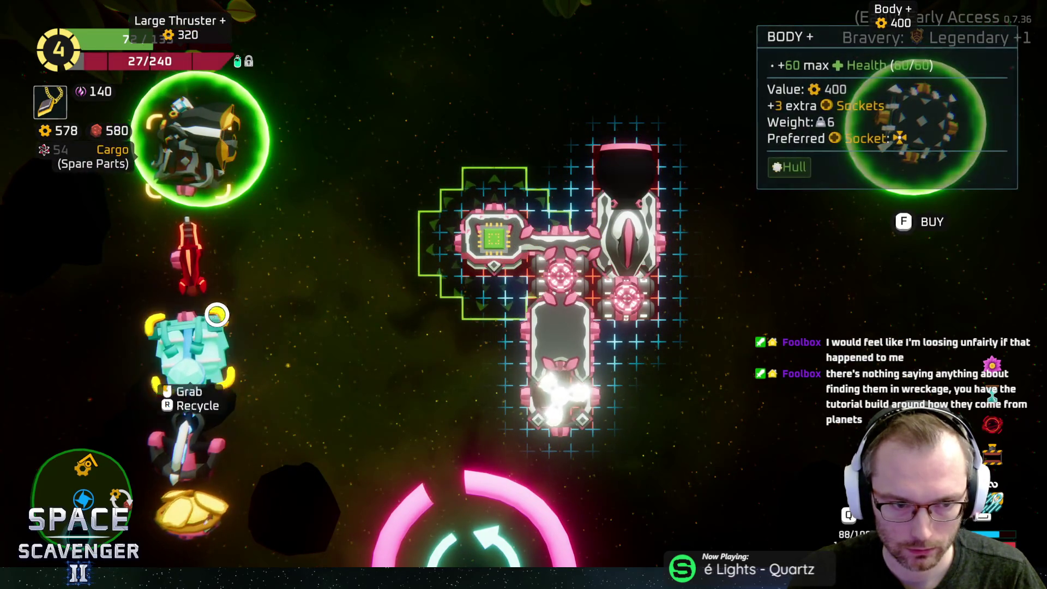
pyautogui.click(185, 425)
pyautogui.click(559, 197)
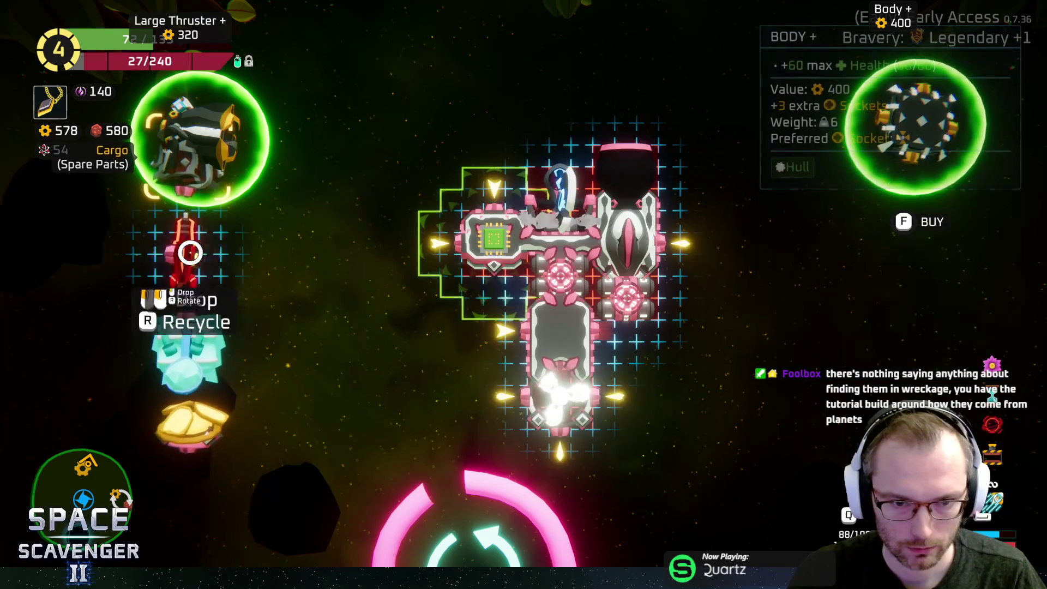
pyautogui.click(187, 252)
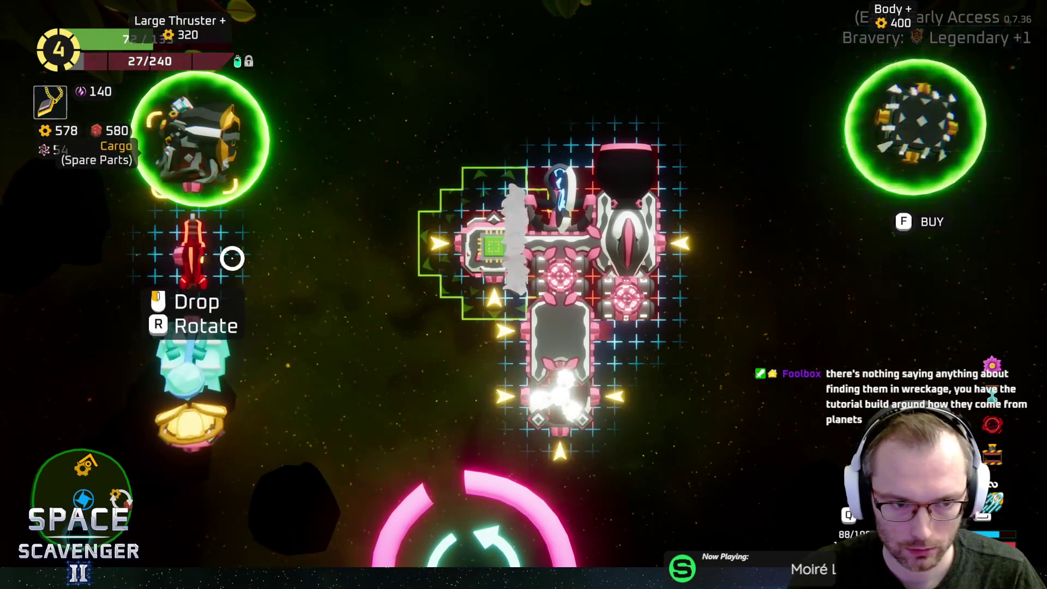
pyautogui.click(458, 243)
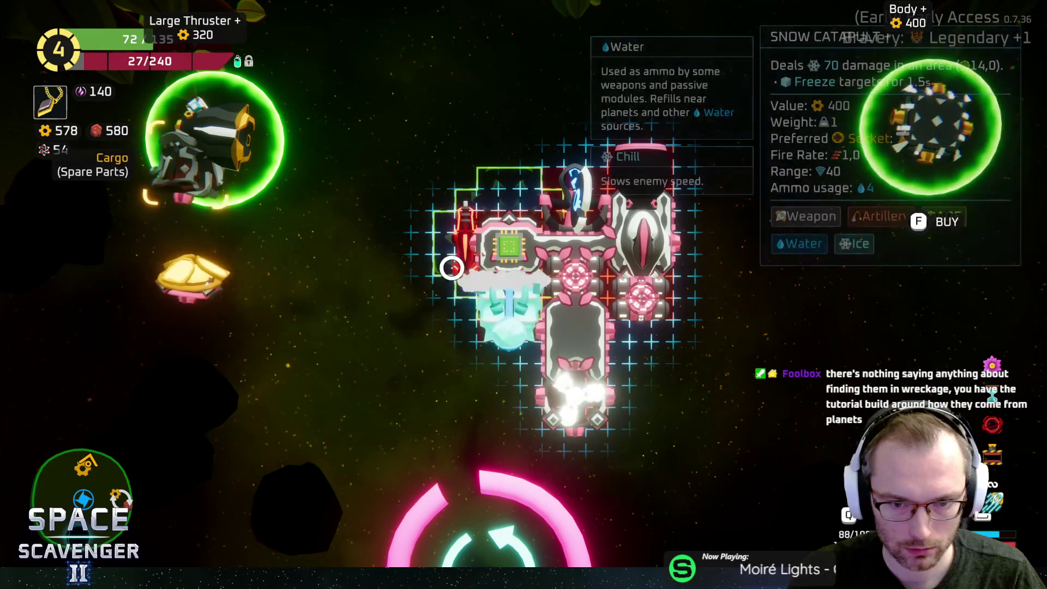
# Step: Mount the golden shell at lower right and recycle the Spare Parts, raising scrap to 658
pyautogui.click(630, 339)
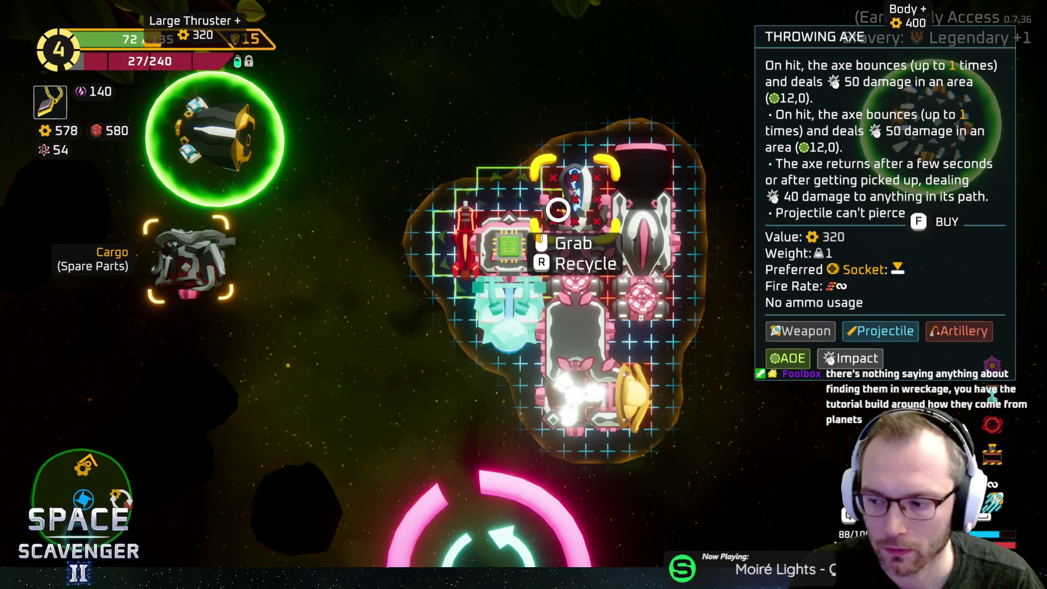
pyautogui.moveTo(200, 260)
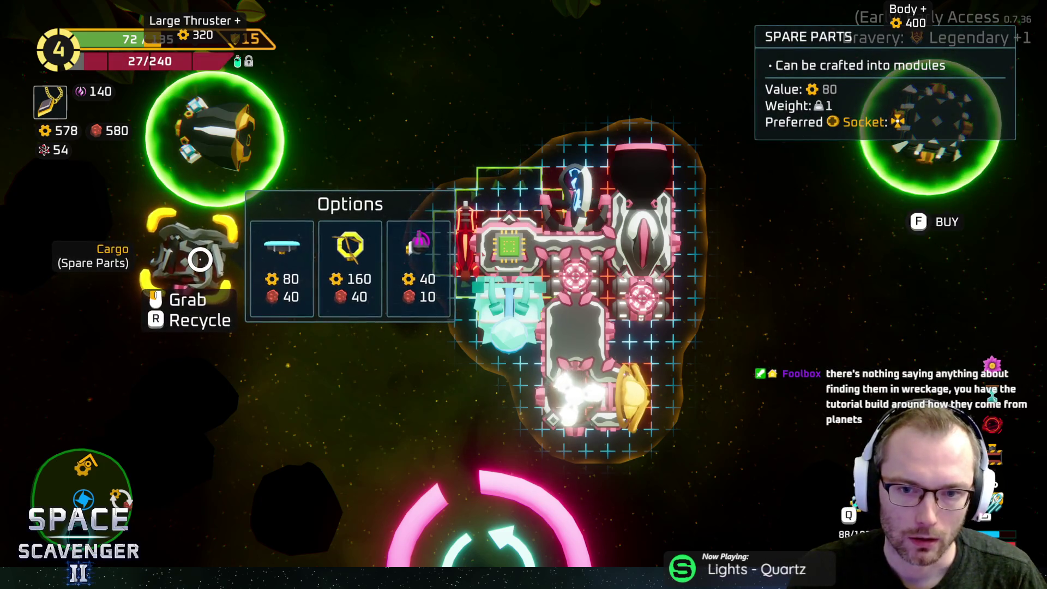
pyautogui.rightClick(198, 258)
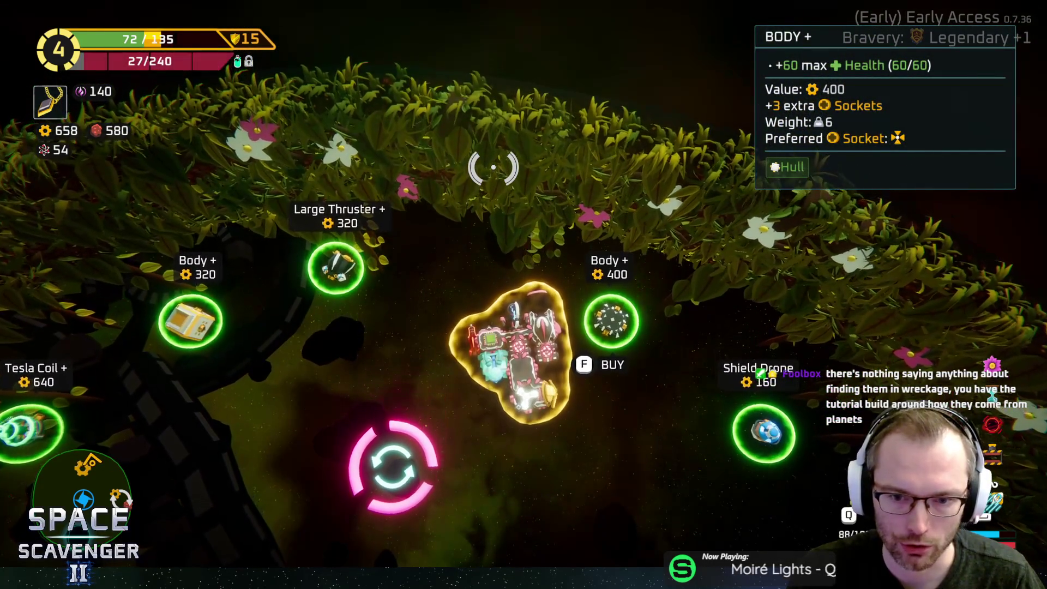
# Step: Fly out toward the portal and back into the shop ring to reroll the stock
pyautogui.press('w')
pyautogui.press('a')
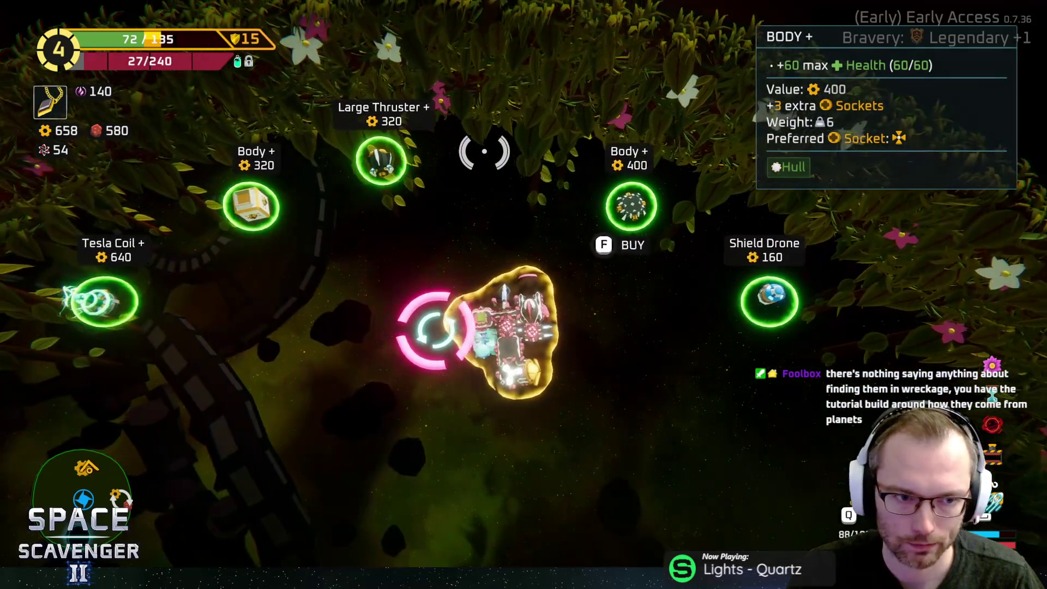
pyautogui.press('s')
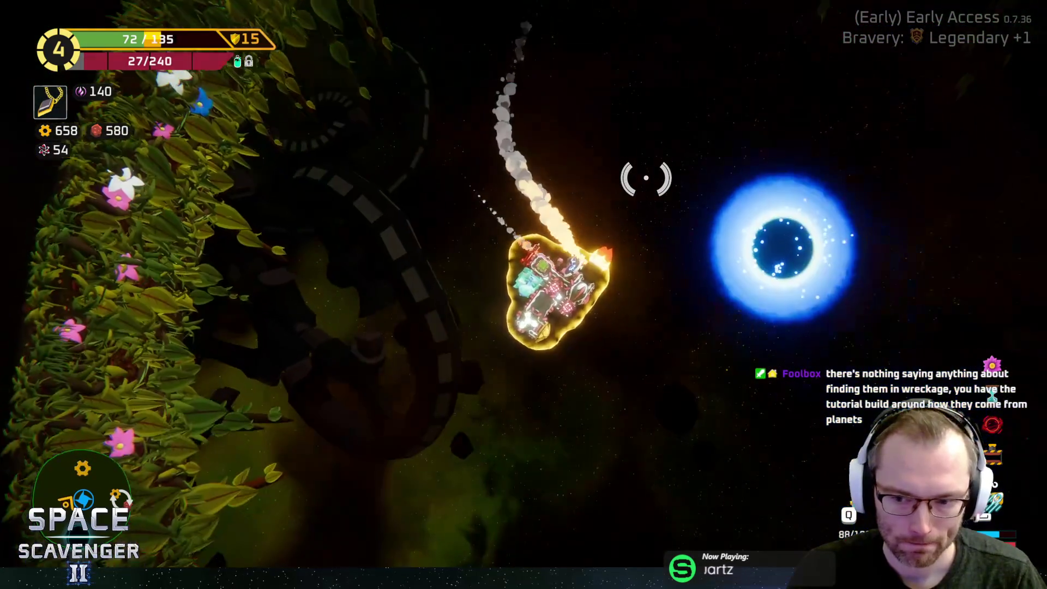
pyautogui.press('w')
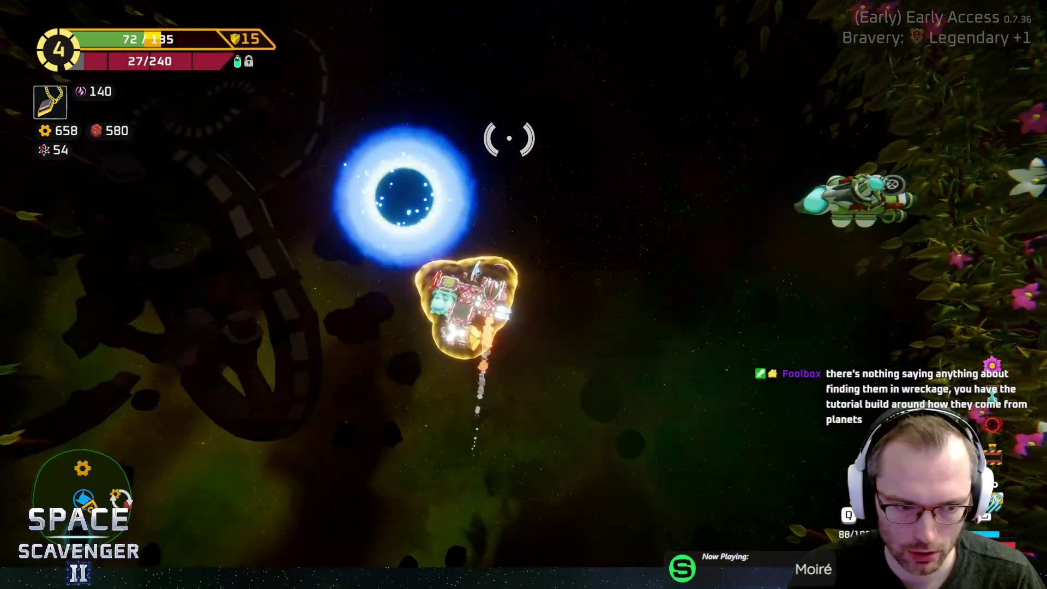
pyautogui.press('a')
pyautogui.press('w')
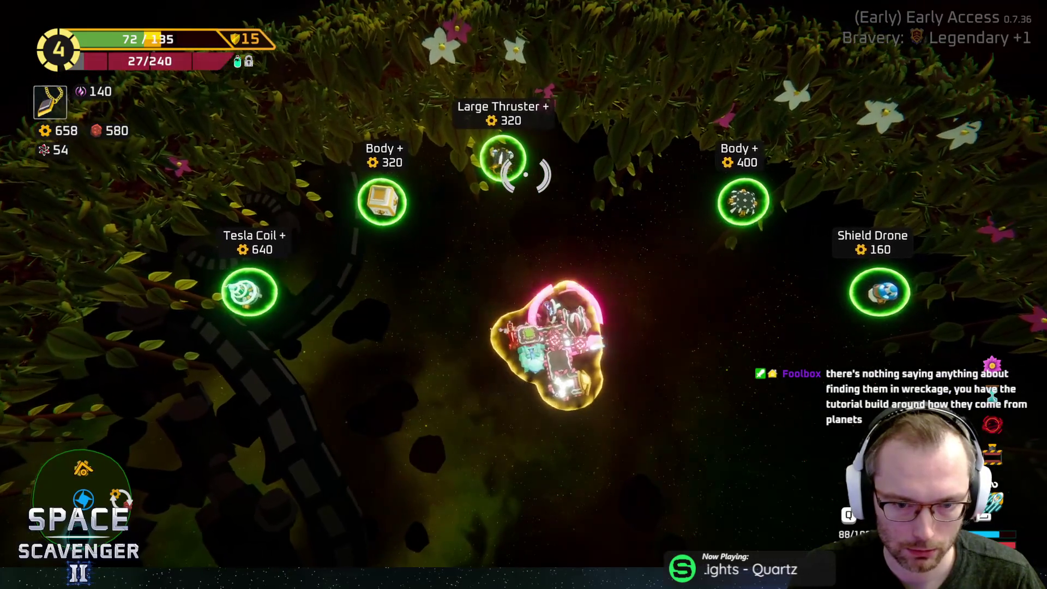
pyautogui.press('Tab')
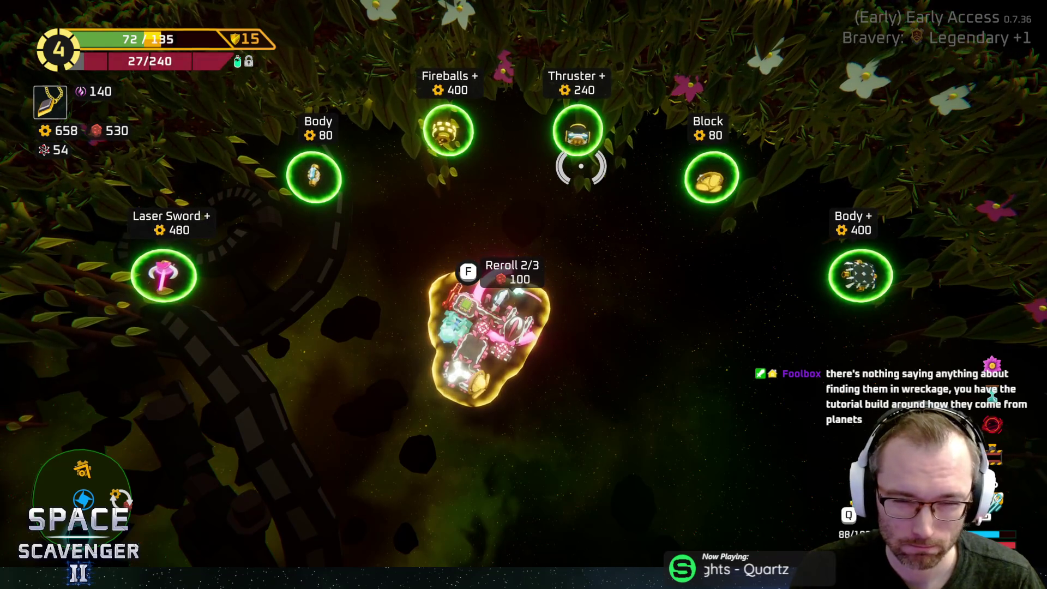
# Step: Fly over to the Block pickup and buy it for 80 scrap
pyautogui.press('d')
pyautogui.press('w')
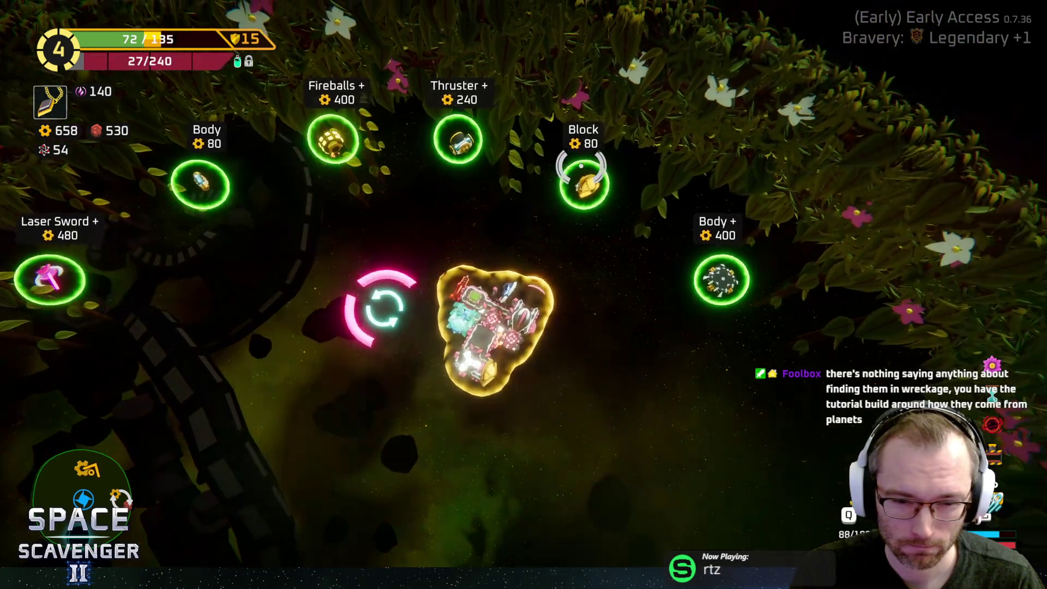
pyautogui.press('w')
pyautogui.press('a')
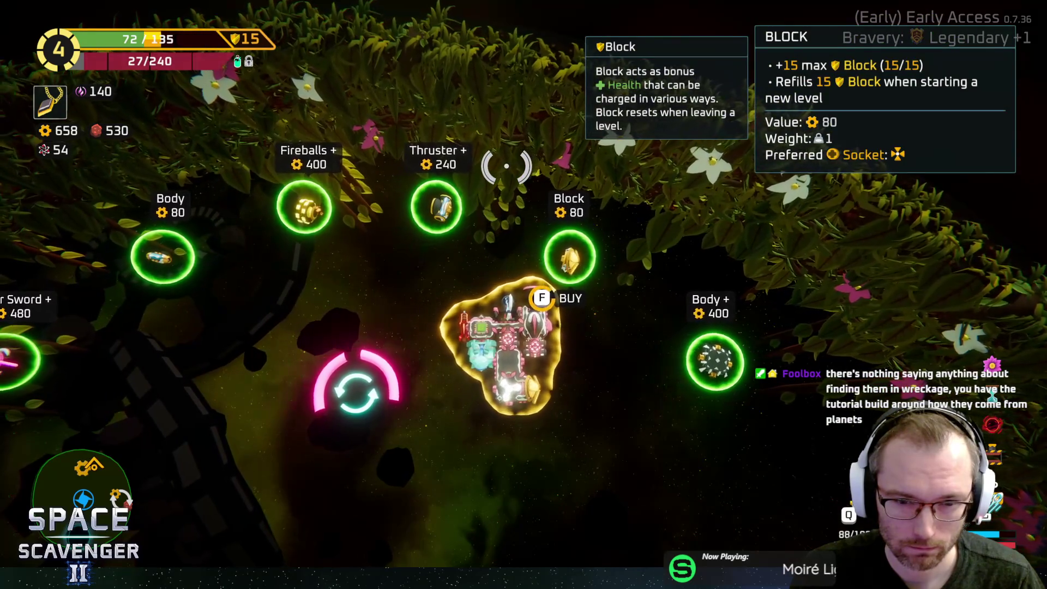
pyautogui.press('f')
pyautogui.press('f')
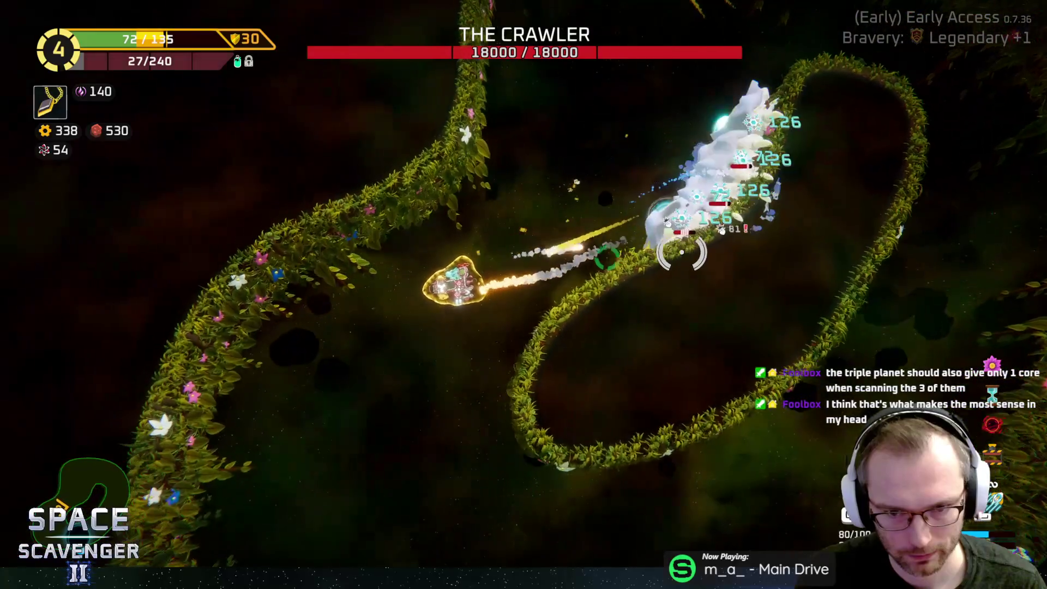
# Step: Circle the vine ring firing at The Crawler, freezing it while dodging orange attack circles
pyautogui.press('w')
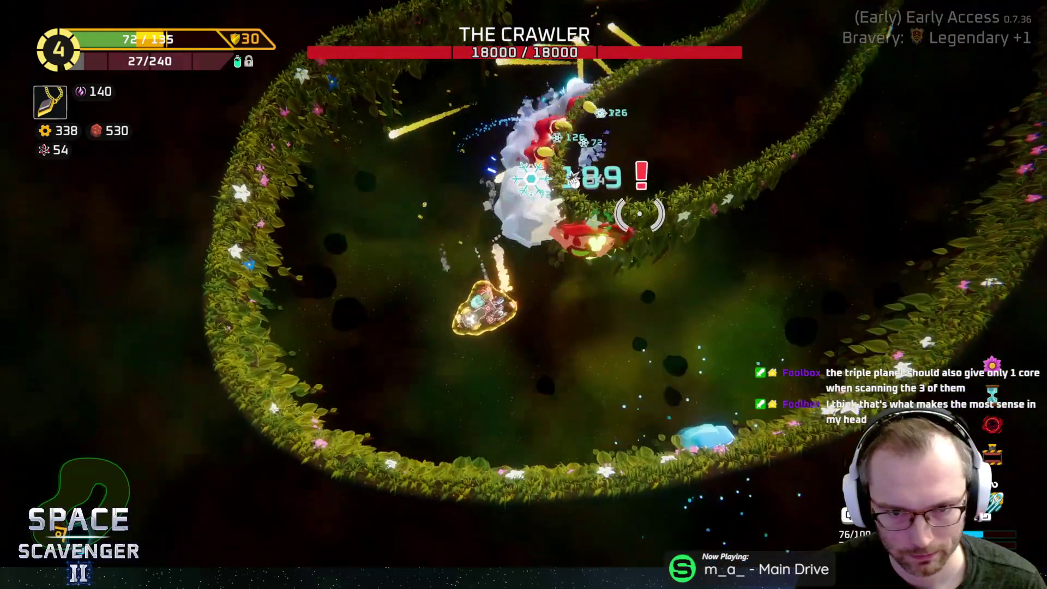
pyautogui.press('w')
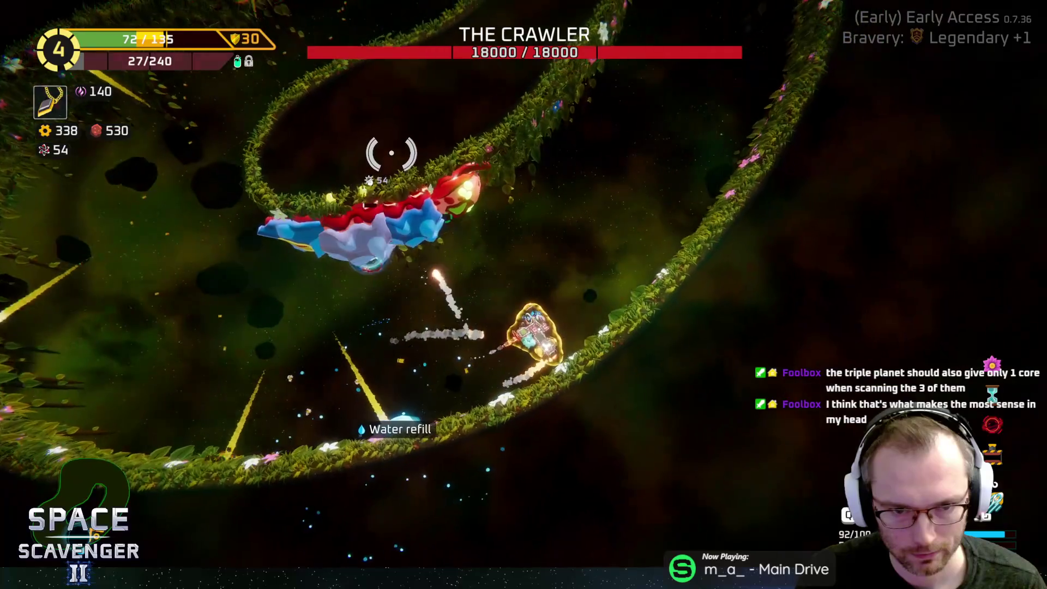
pyautogui.press('w')
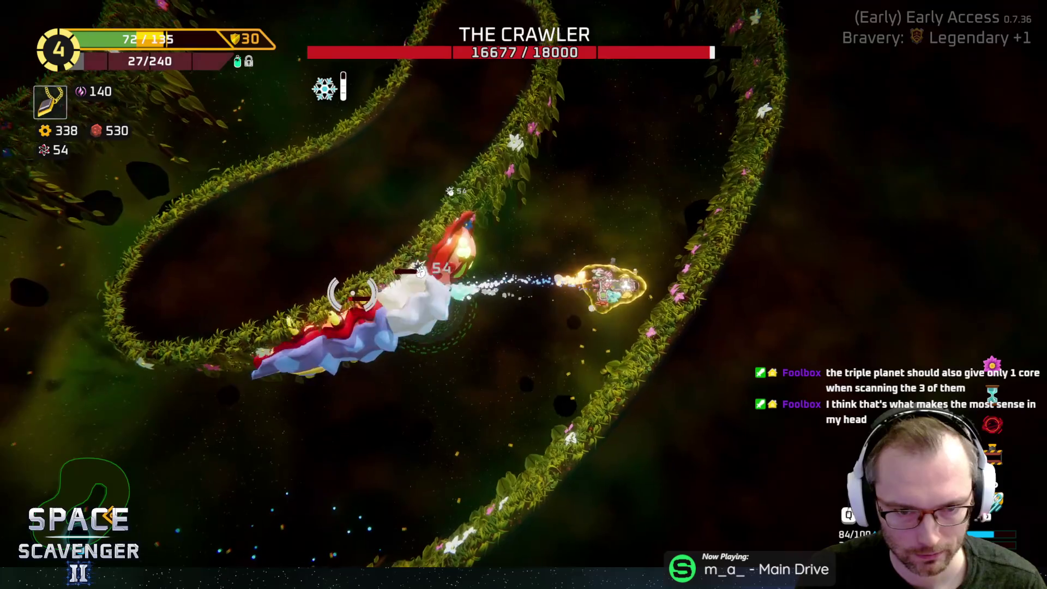
pyautogui.press('w')
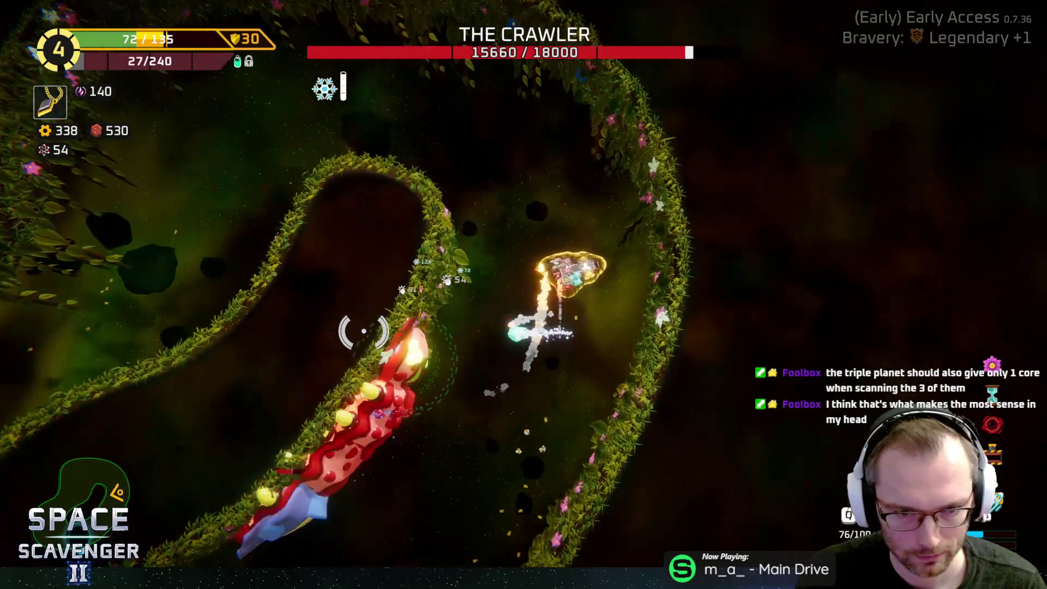
pyautogui.press('w')
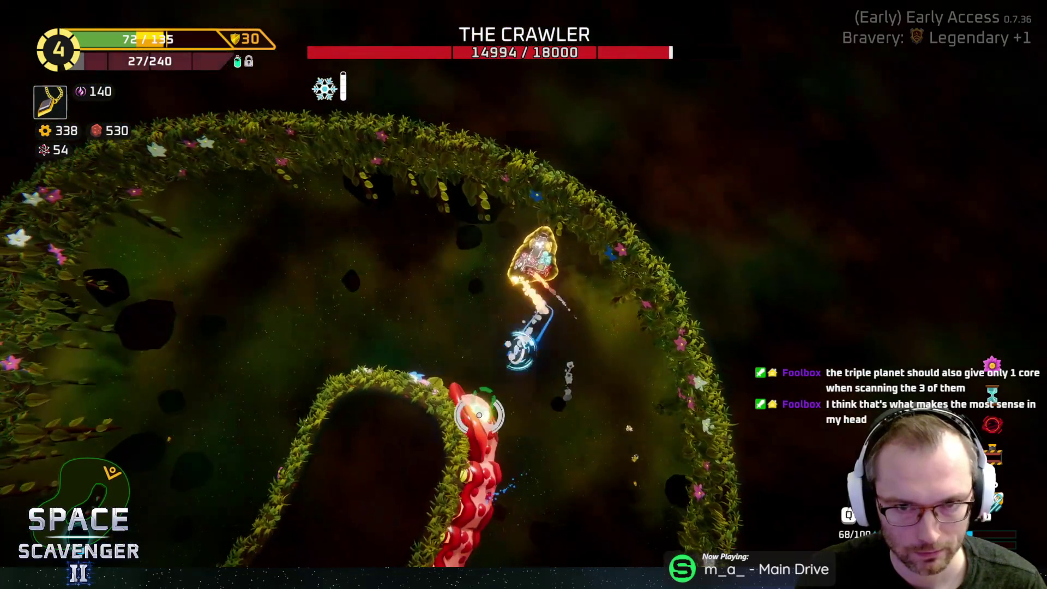
pyautogui.press('w')
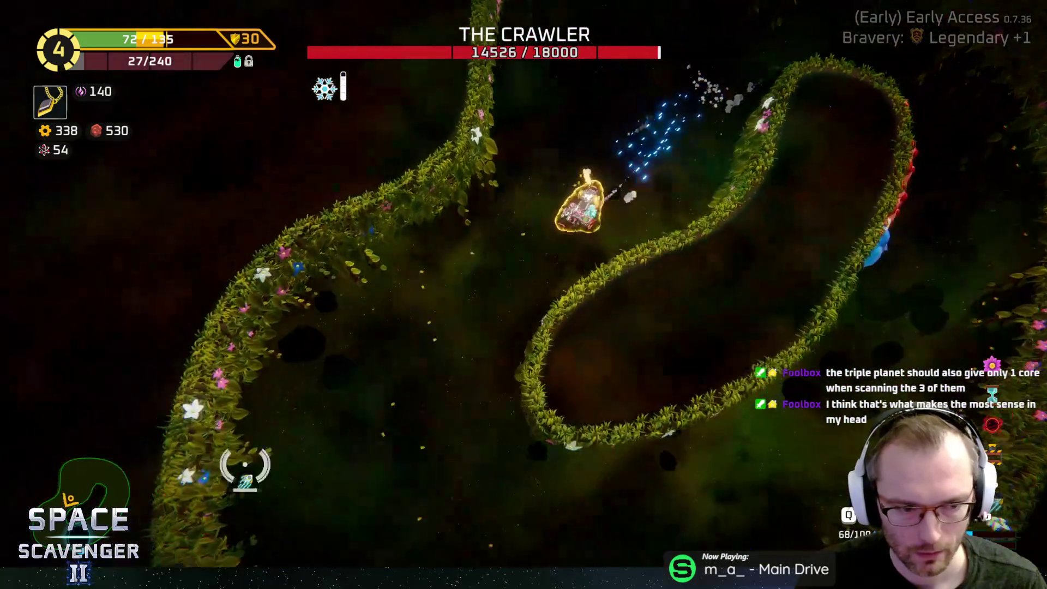
pyautogui.press('w')
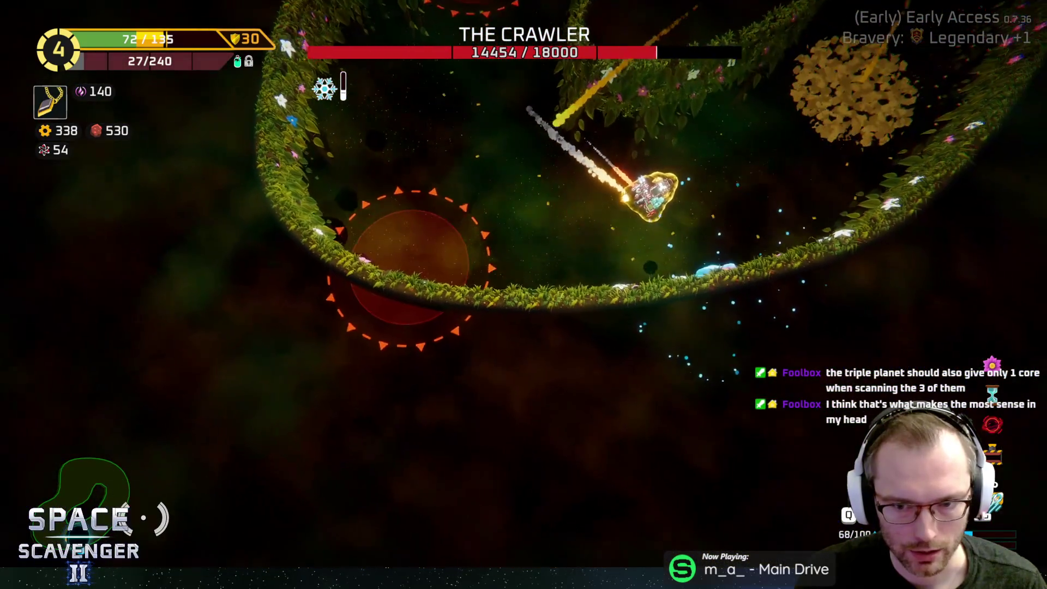
pyautogui.press('w')
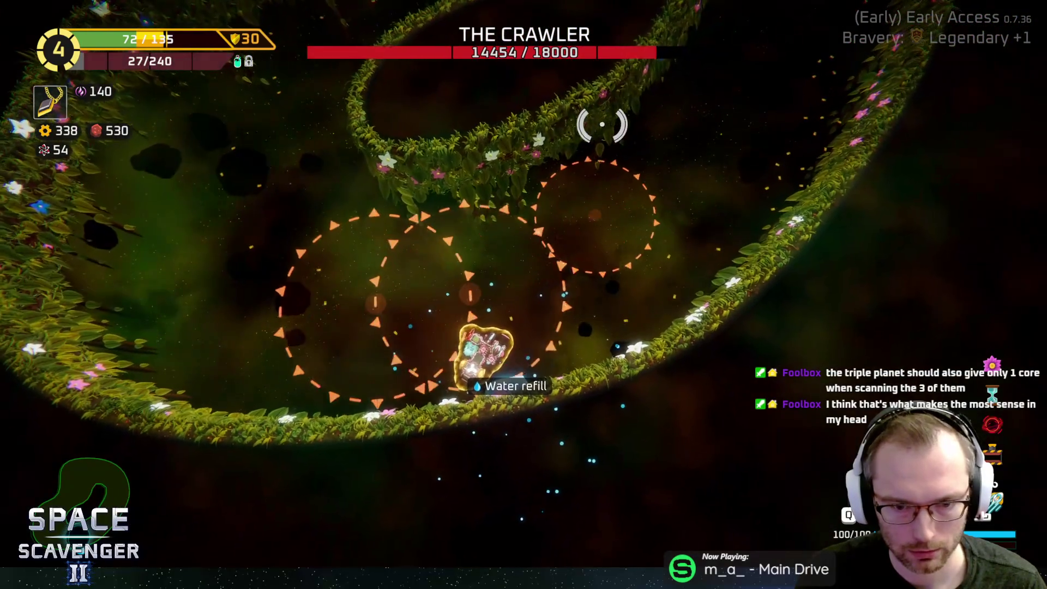
pyautogui.press('w')
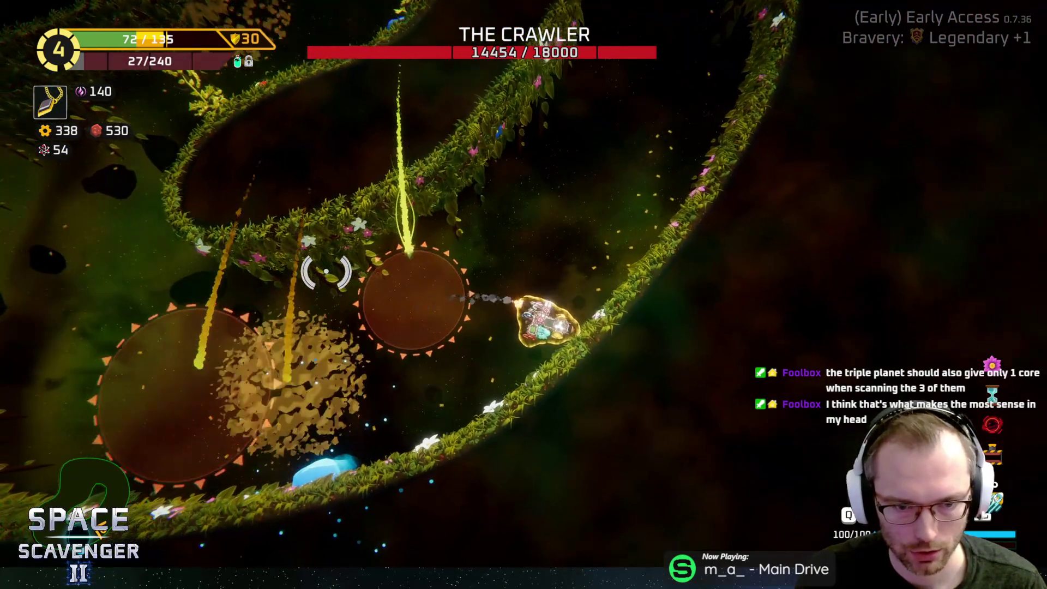
pyautogui.press('w')
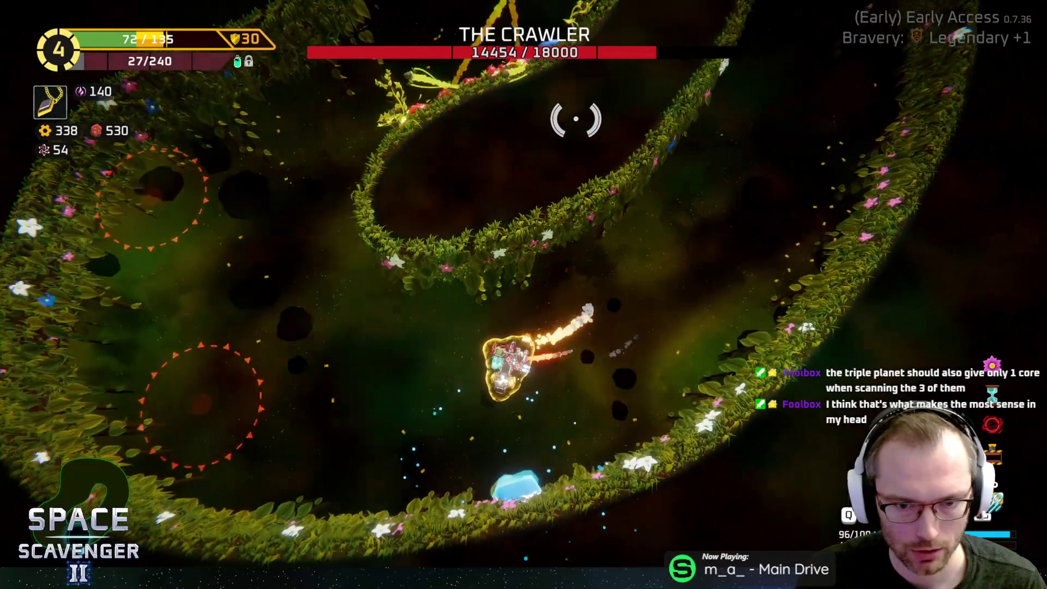
pyautogui.press('w')
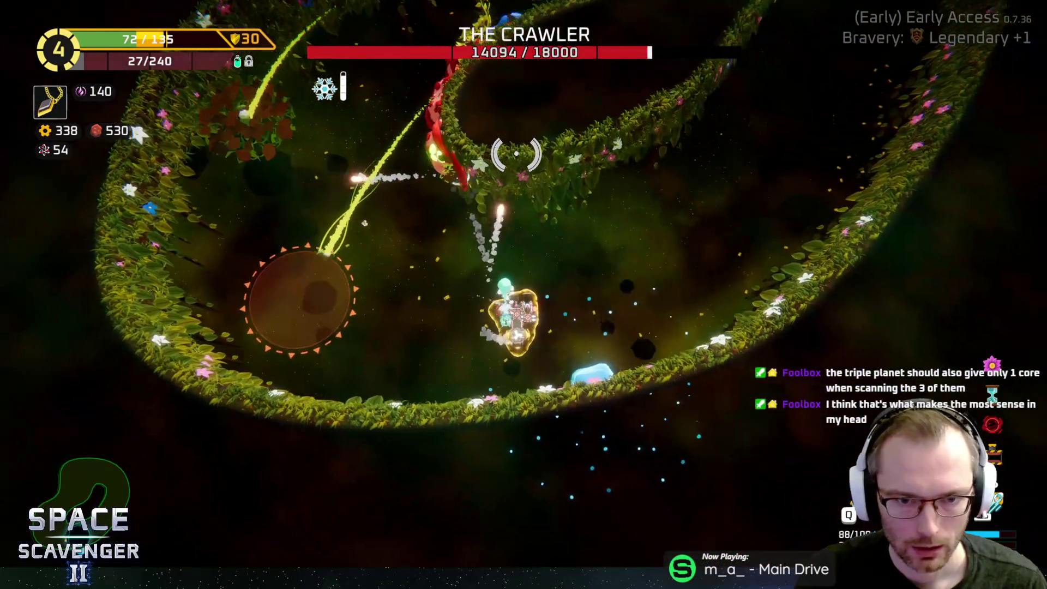
pyautogui.press('w')
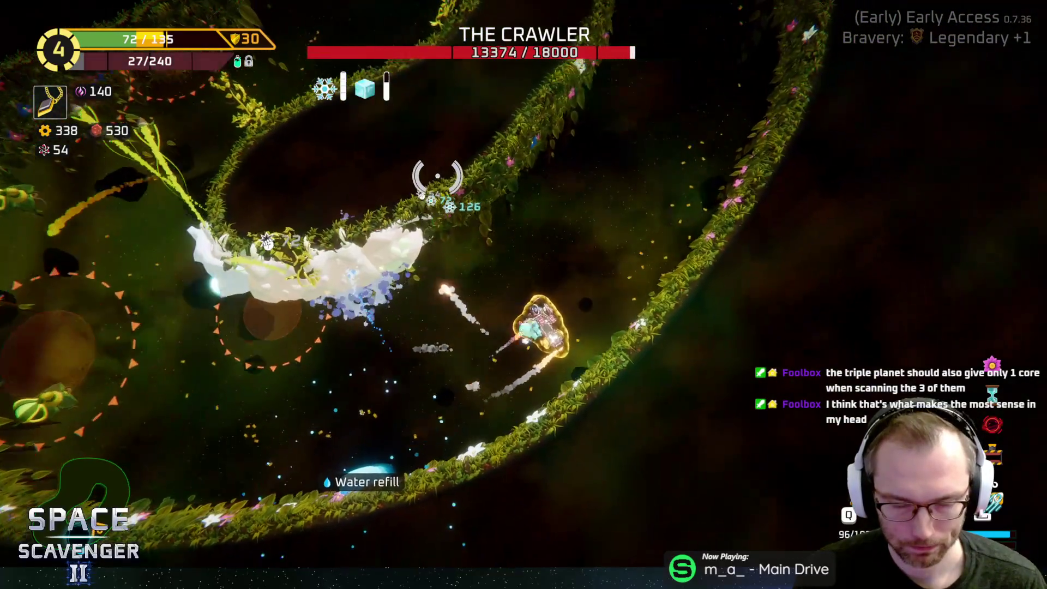
# Step: Keep circling the ring as the boss unfreezes, wearing its health down to about 11421/18000
pyautogui.press('w')
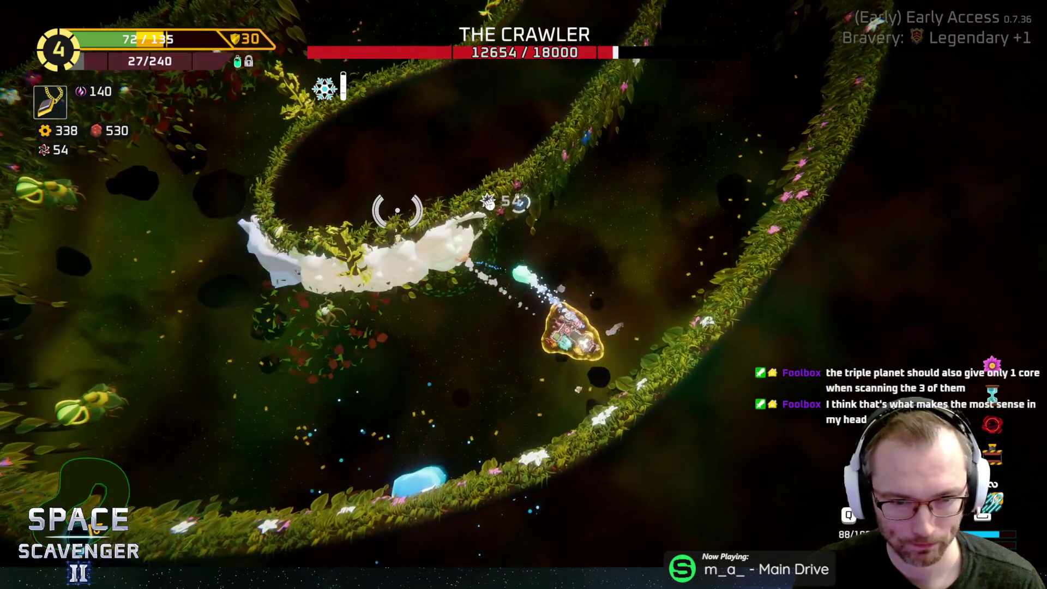
pyautogui.press('w')
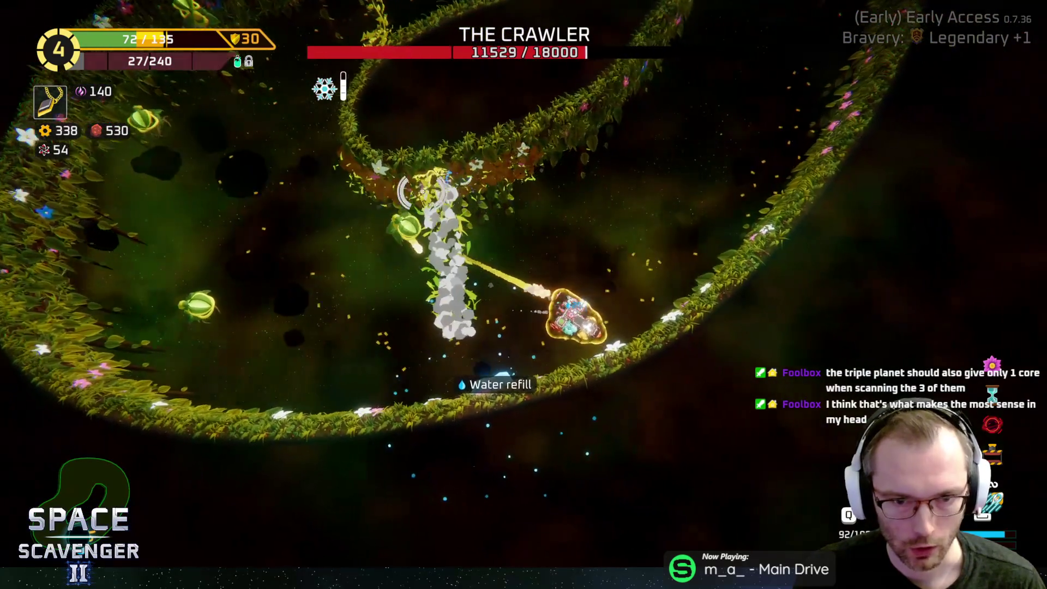
pyautogui.press('w')
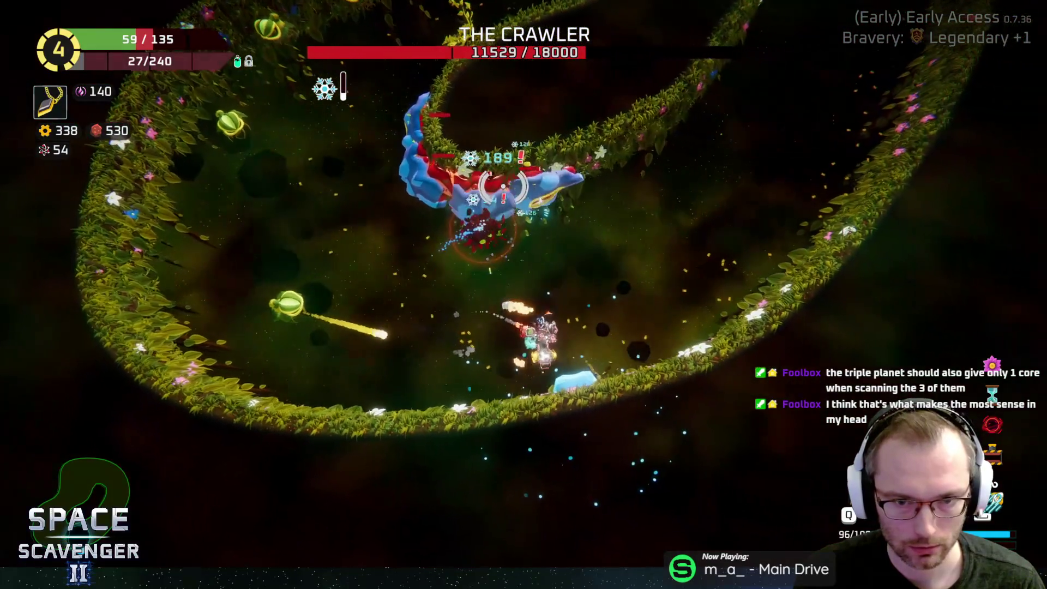
pyautogui.press('w')
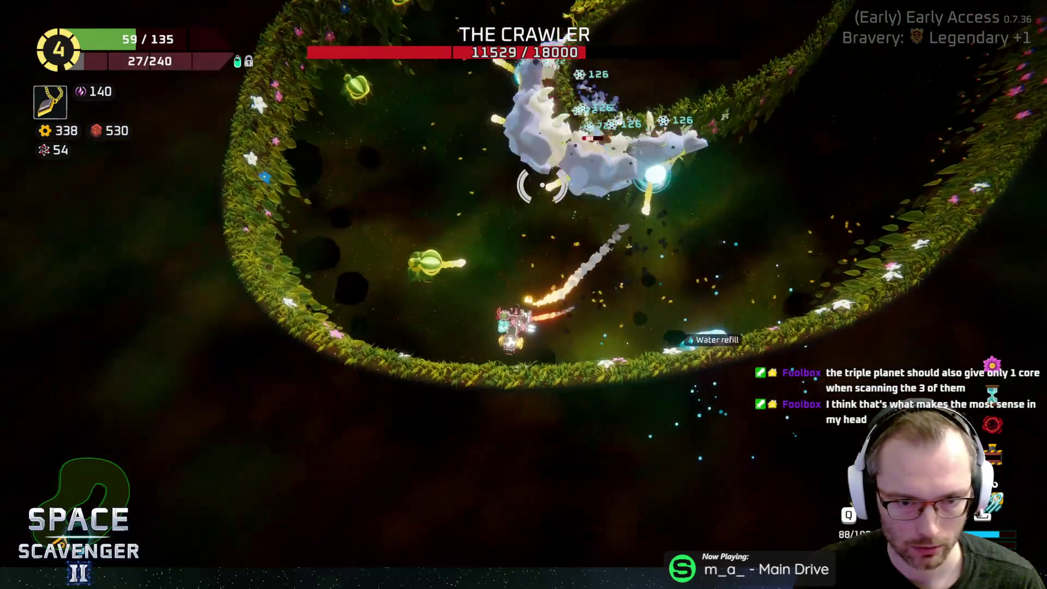
pyautogui.press('w')
pyautogui.press('w')
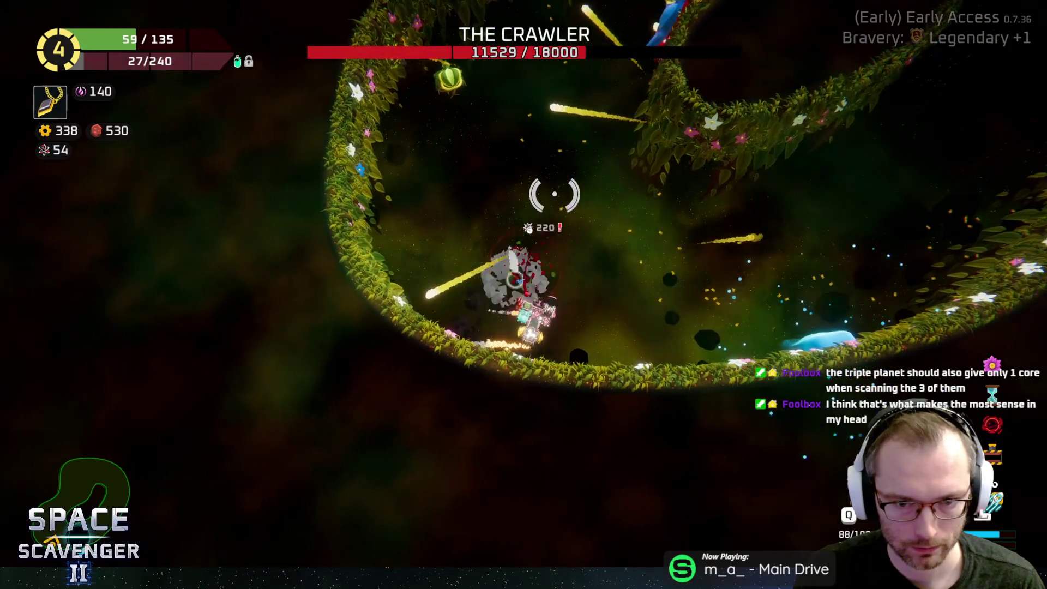
pyautogui.press('w')
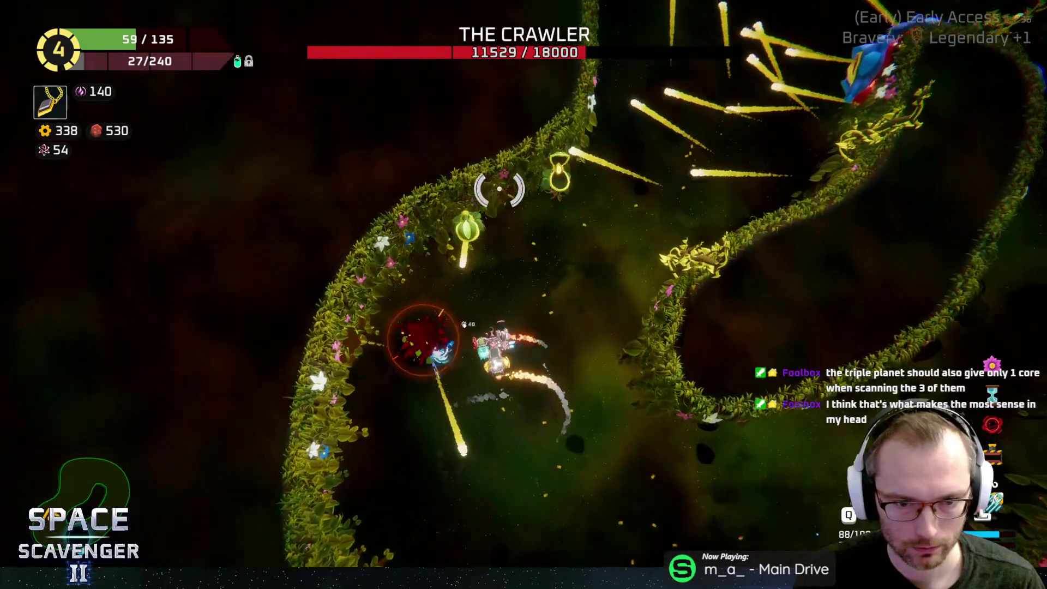
pyautogui.press('w')
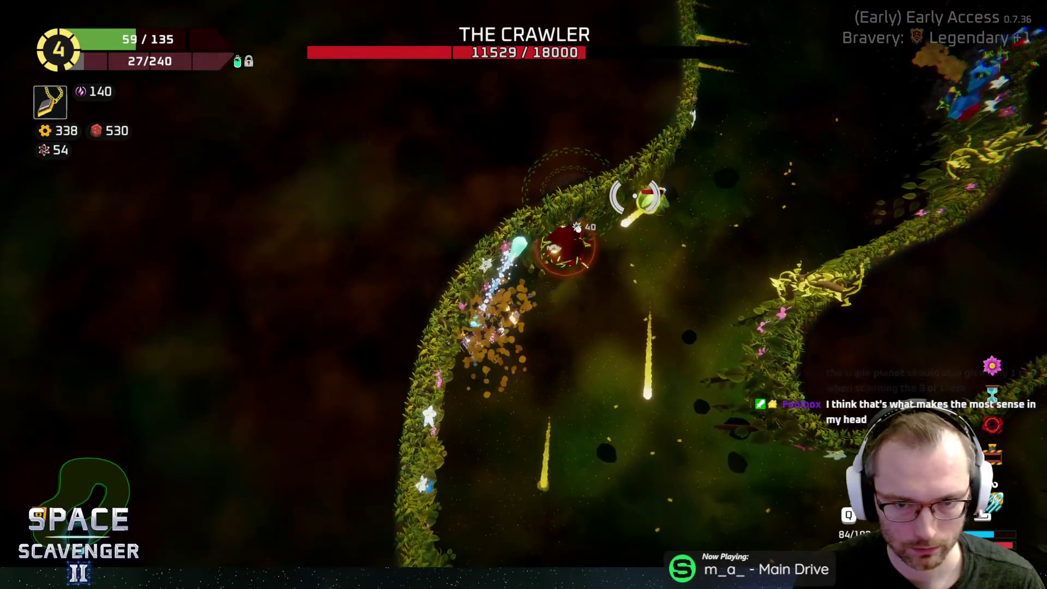
pyautogui.press('w')
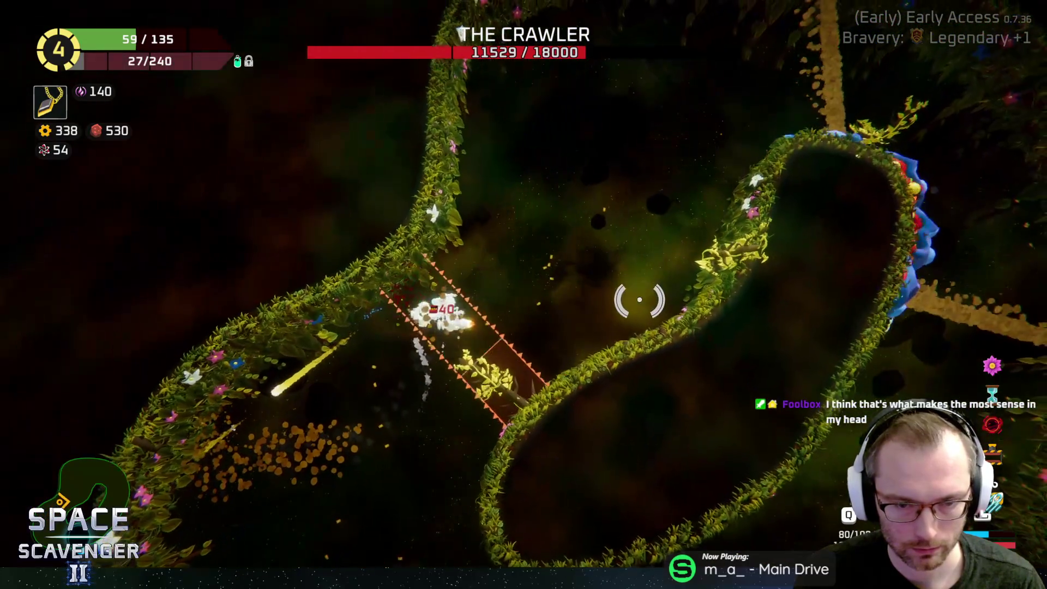
pyautogui.press('w')
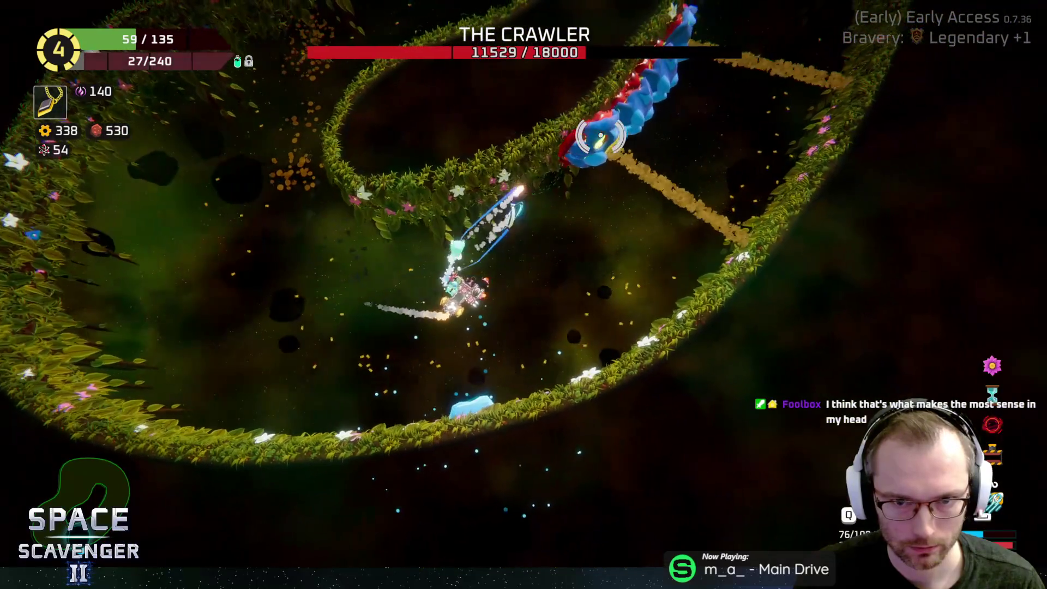
pyautogui.press('w')
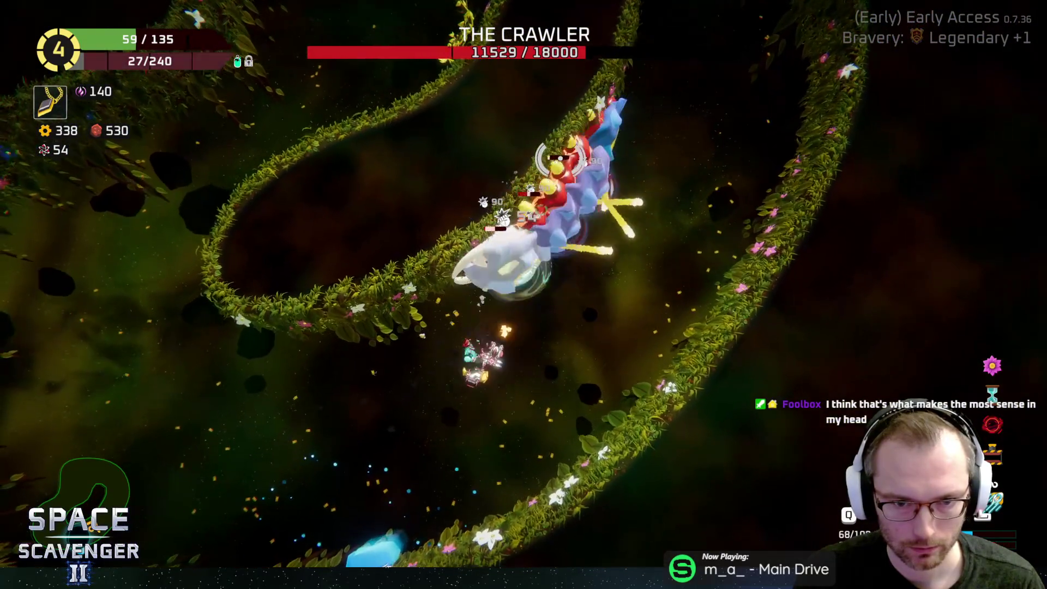
pyautogui.press('Tab')
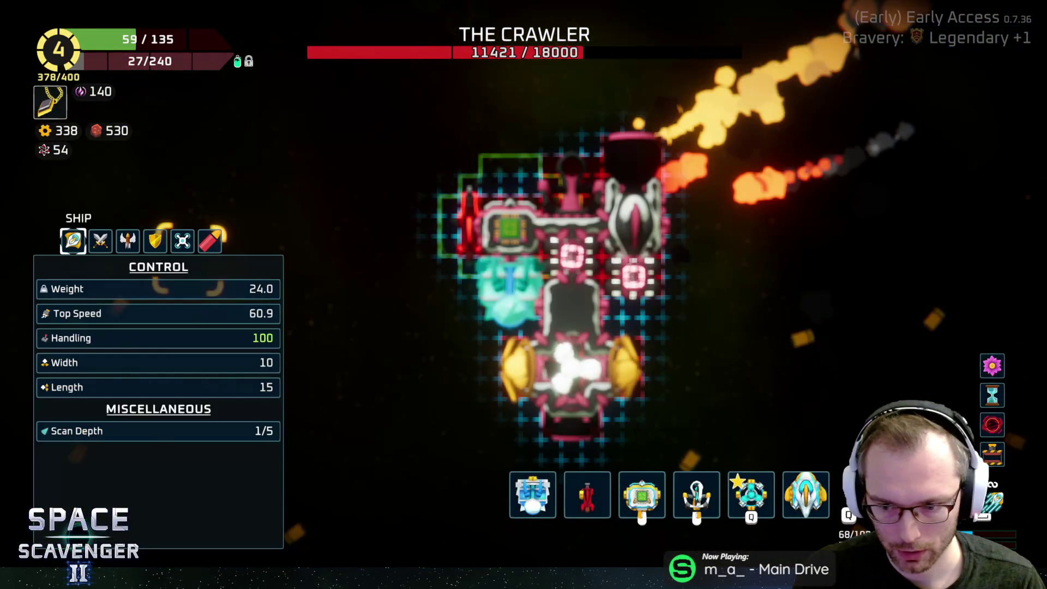
# Step: Close the module layout and keep fighting until the Rank 5 upgrade cards appear
pyautogui.press('Tab')
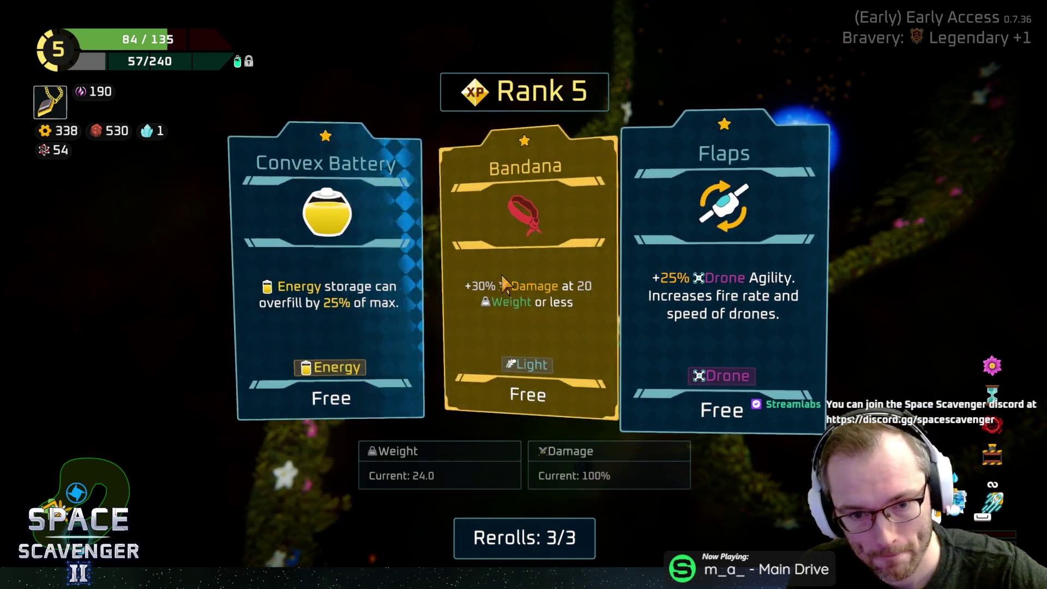
# Step: Reroll the Rank 5 offers once and take the free Scope upgrade
pyautogui.click(519, 532)
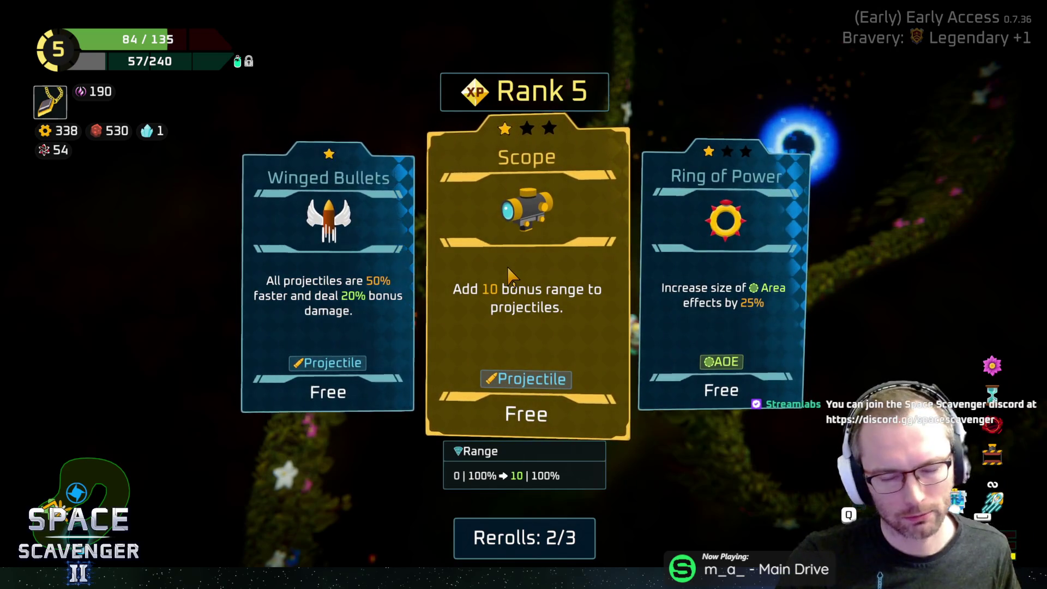
pyautogui.click(512, 275)
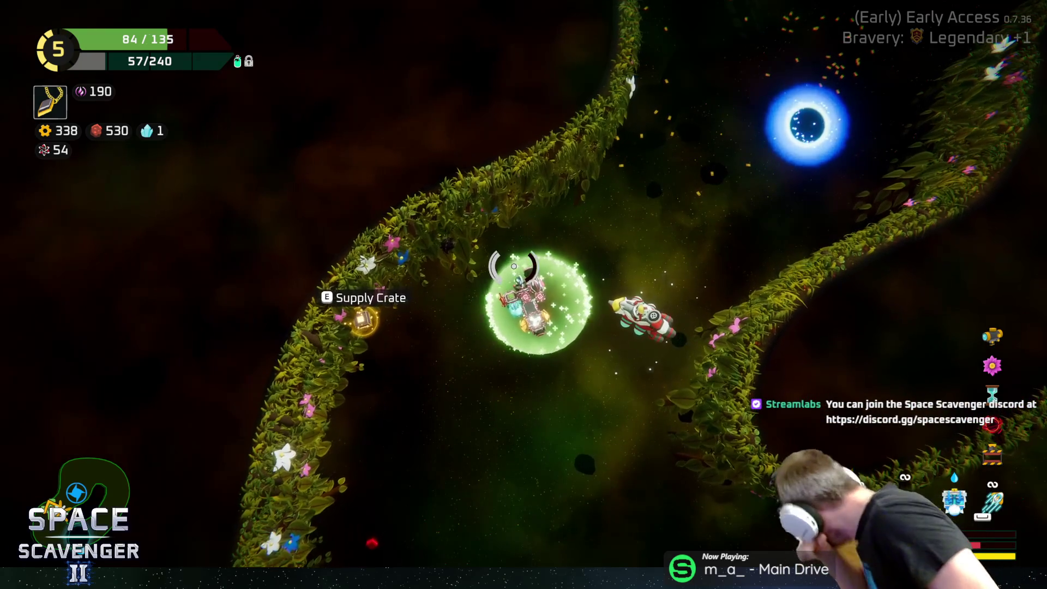
# Step: Fly to the Supply Crate while firing and open it to reveal six free modules
pyautogui.press('a')
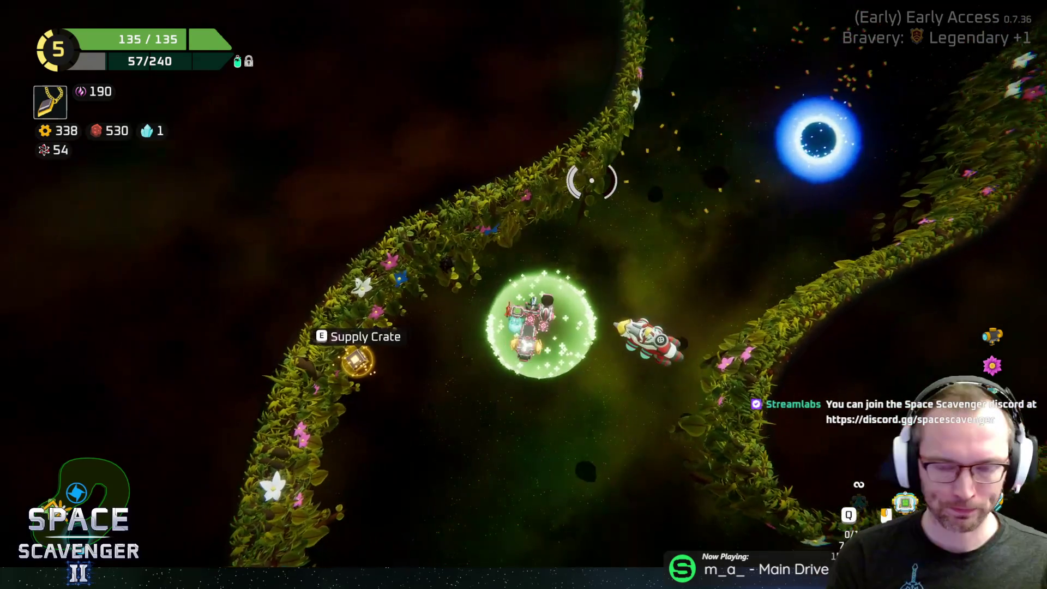
pyautogui.click(575, 183)
pyautogui.press('e')
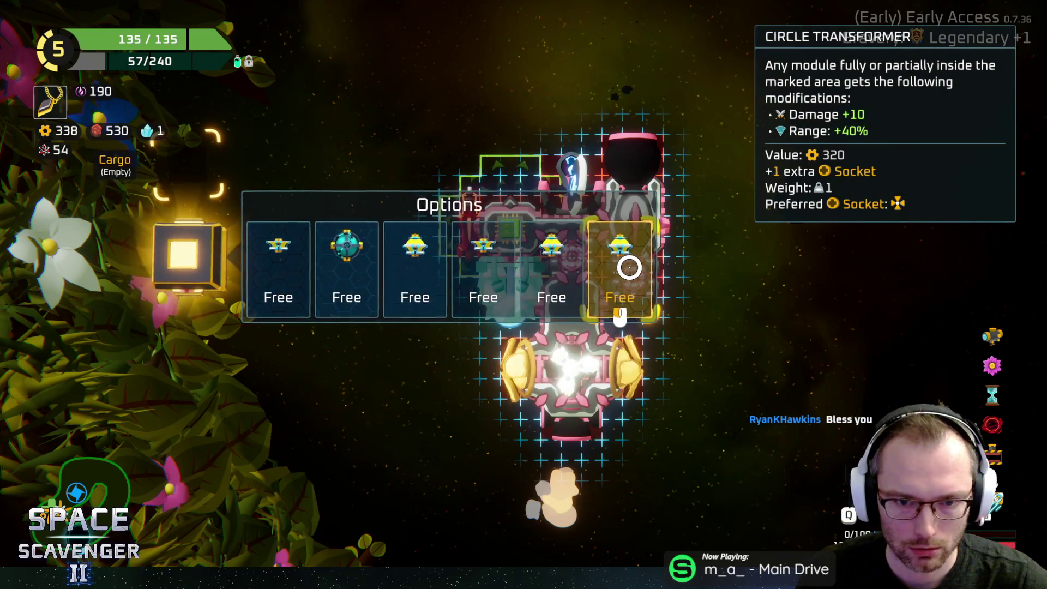
# Step: Close the crate choices, reopen them to compare the Line Transformer, then close them again
pyautogui.click(629, 267)
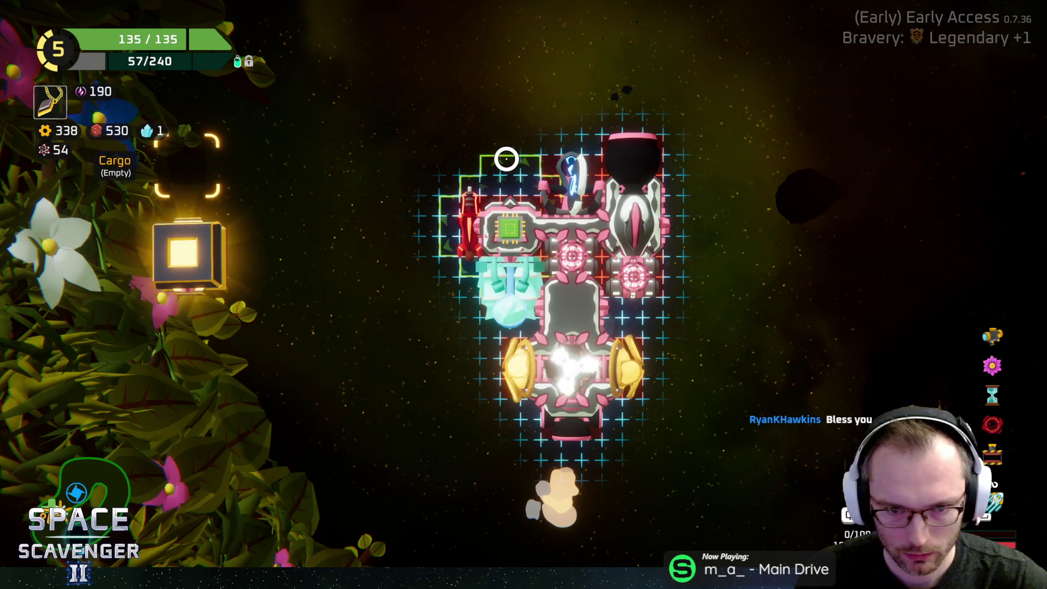
pyautogui.click(182, 257)
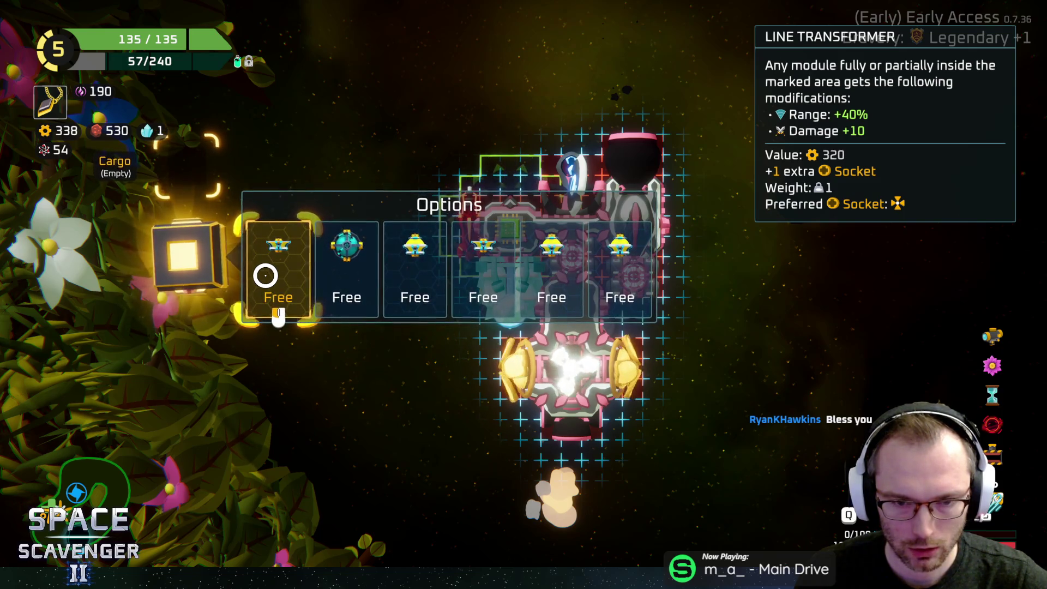
pyautogui.click(266, 275)
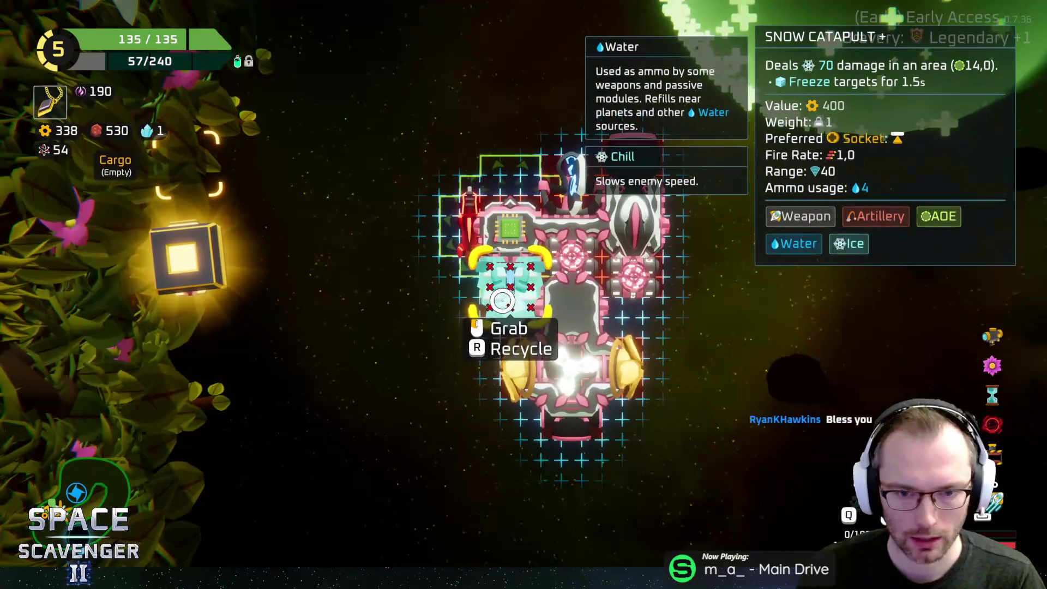
# Step: Move the Snow Catapult and Chipped Body into cargo, refit the Chipped Body right and a thruster left
pyautogui.rightClick(500, 298)
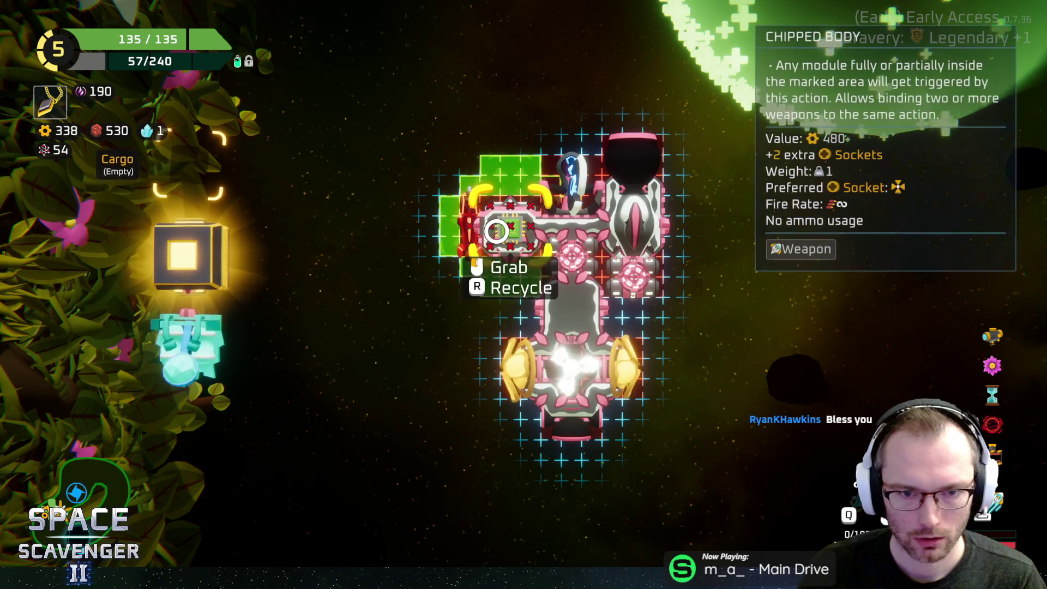
pyautogui.rightClick(513, 225)
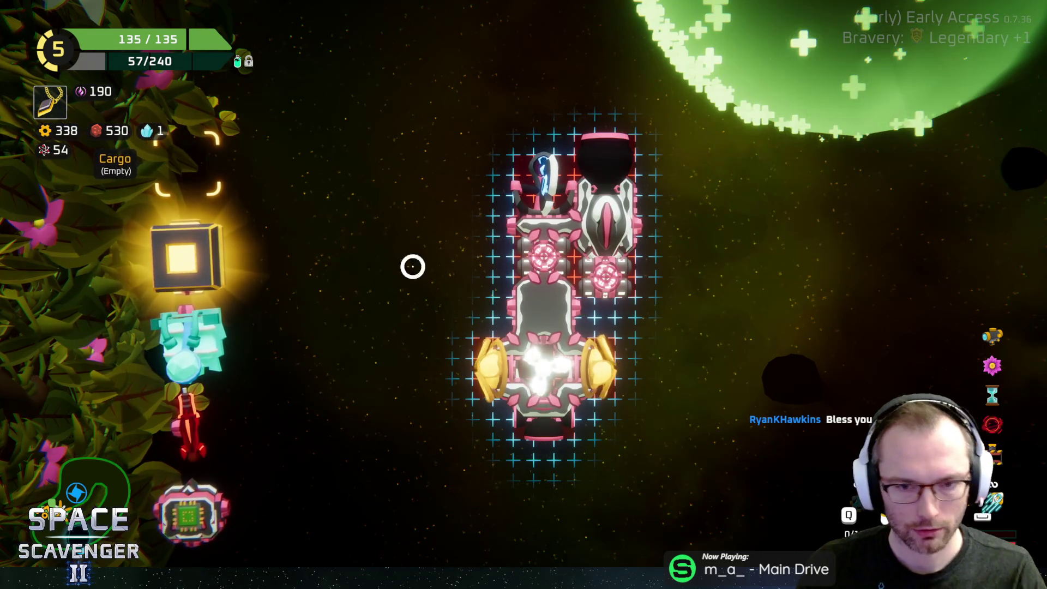
pyautogui.click(185, 524)
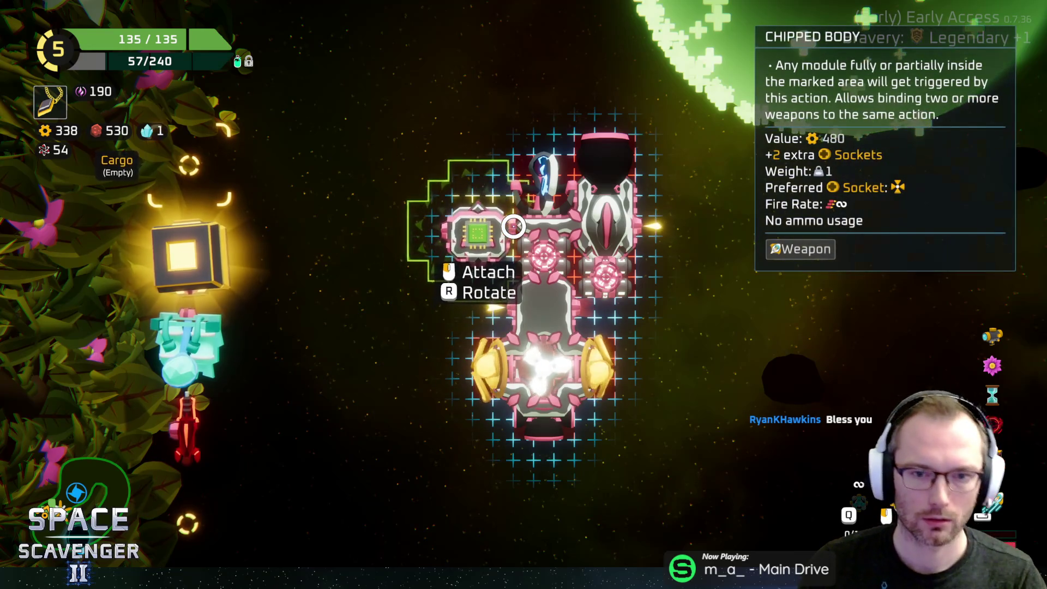
pyautogui.click(513, 226)
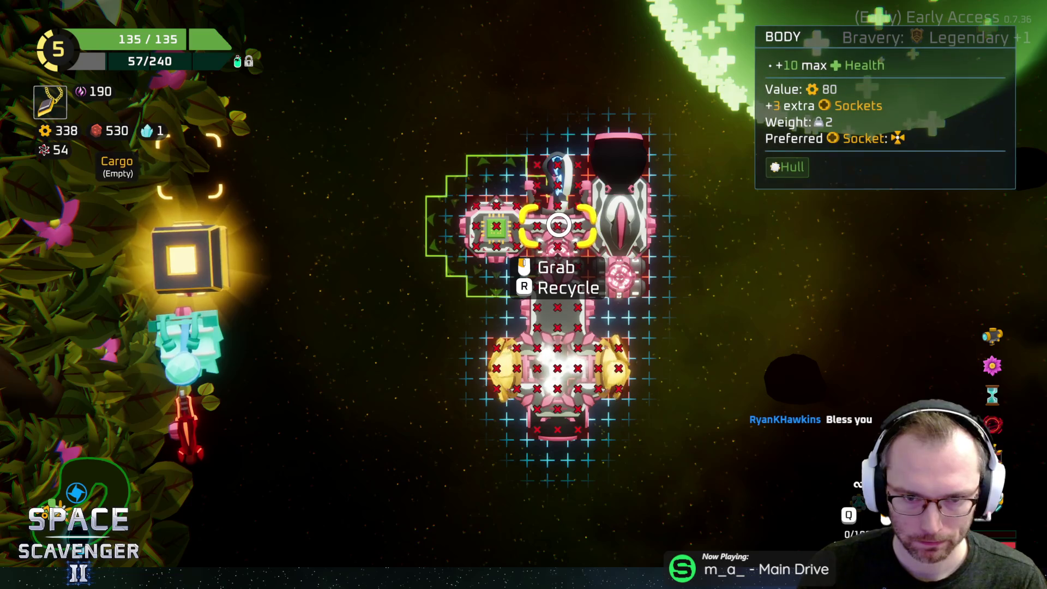
pyautogui.click(501, 232)
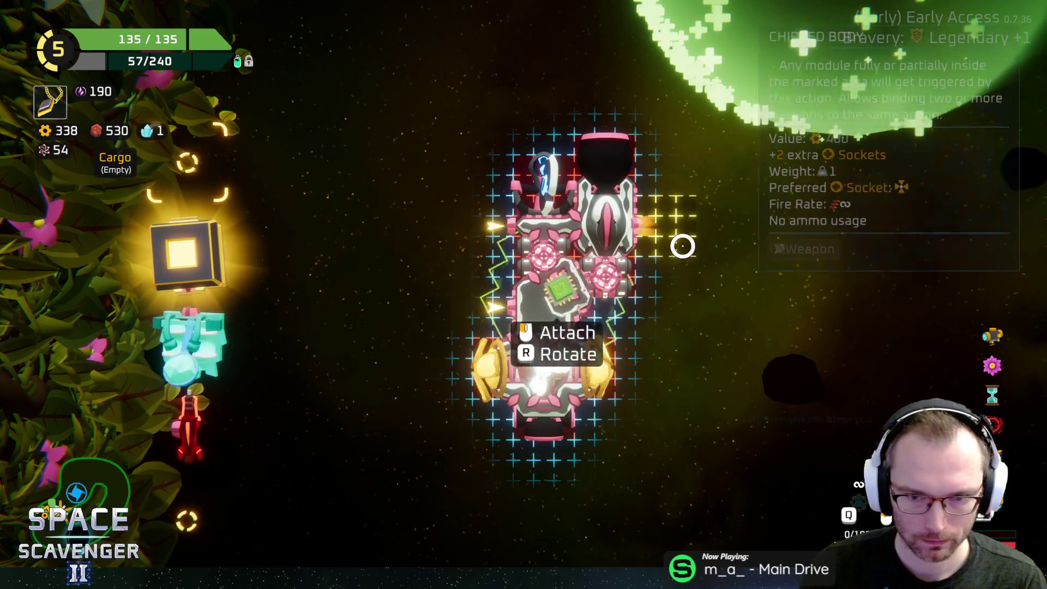
pyautogui.click(672, 237)
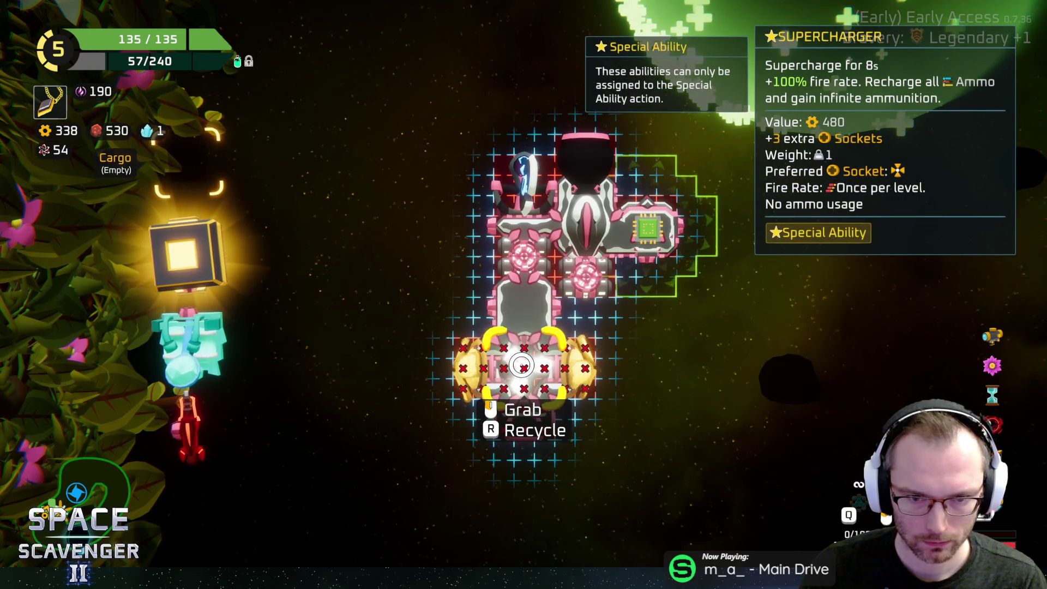
pyautogui.click(522, 365)
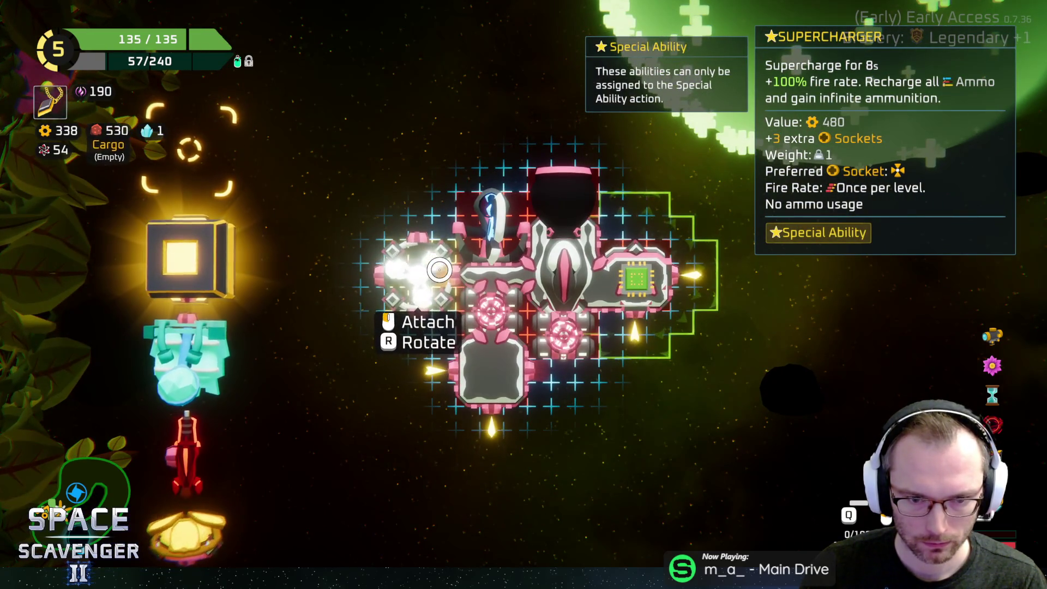
pyautogui.click(426, 281)
# Step: Attach the rifle on the left side and the Snow Catapult, then reposition the Chipped Body
pyautogui.click(195, 423)
pyautogui.click(420, 276)
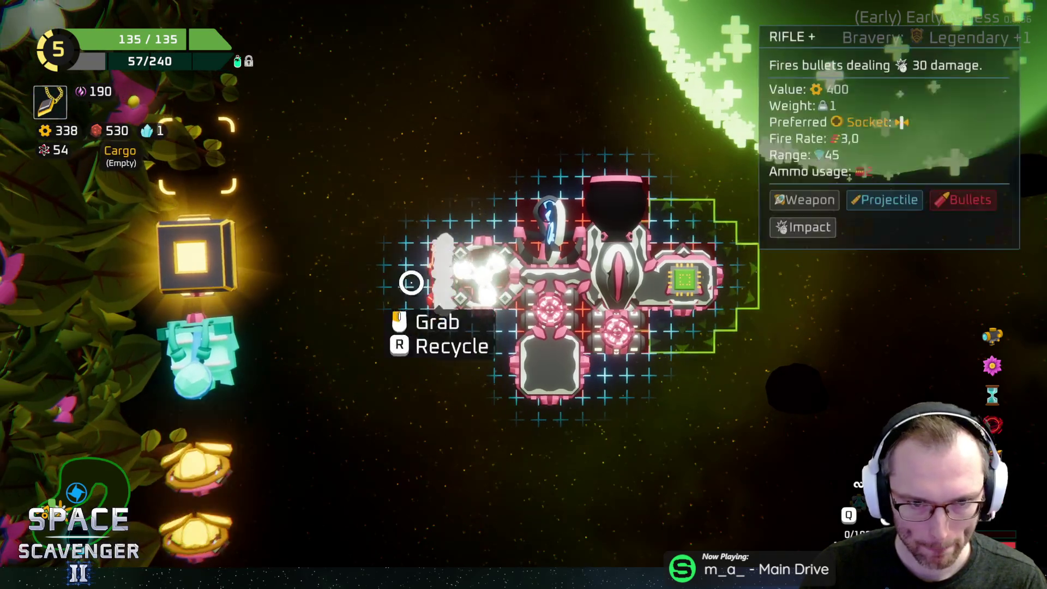
pyautogui.click(222, 376)
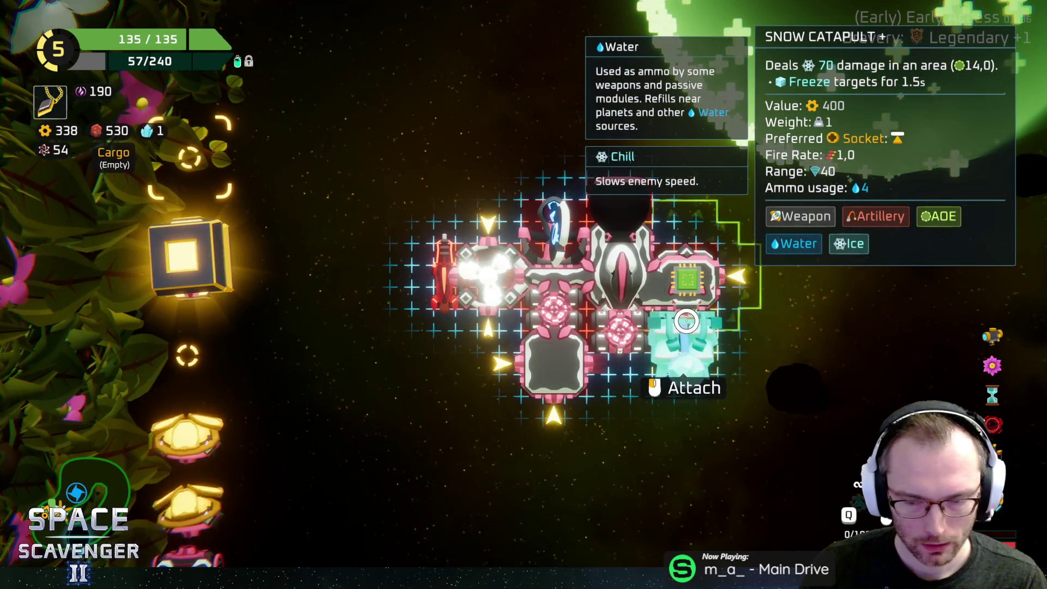
pyautogui.click(685, 322)
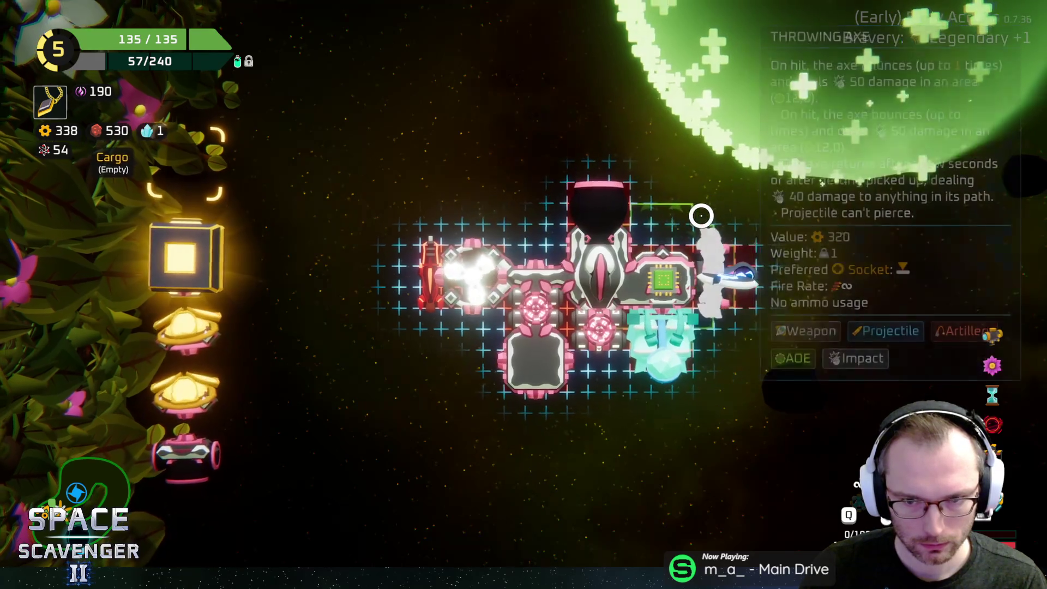
pyautogui.click(666, 274)
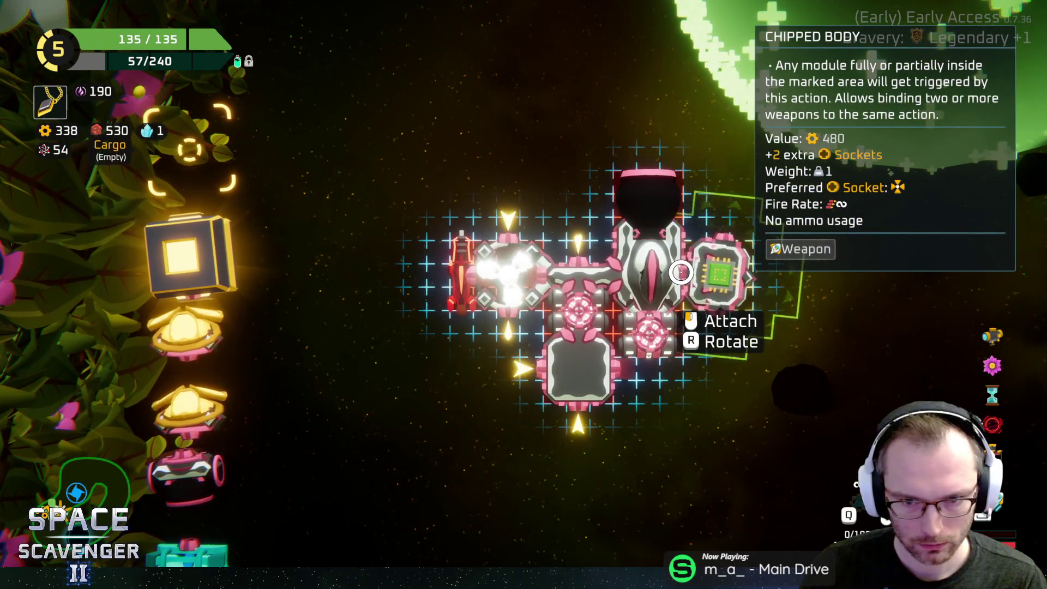
pyautogui.click(681, 273)
pyautogui.click(671, 300)
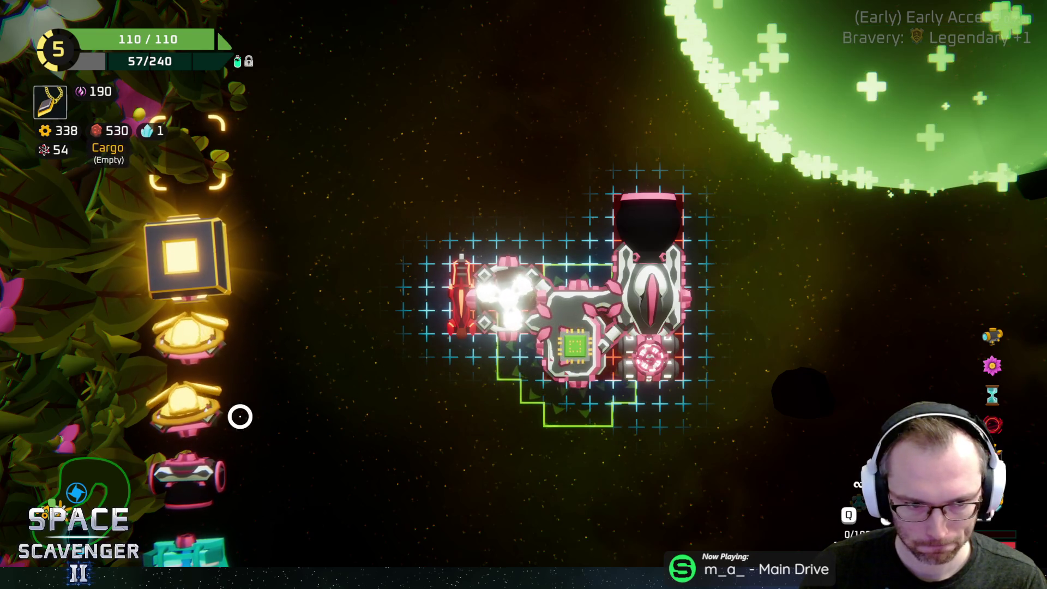
# Step: Fit the Throwing Axe on top, the teal module at bottom, and the dual thruster at right
pyautogui.scroll(-2, 218, 447)
pyautogui.click(180, 431)
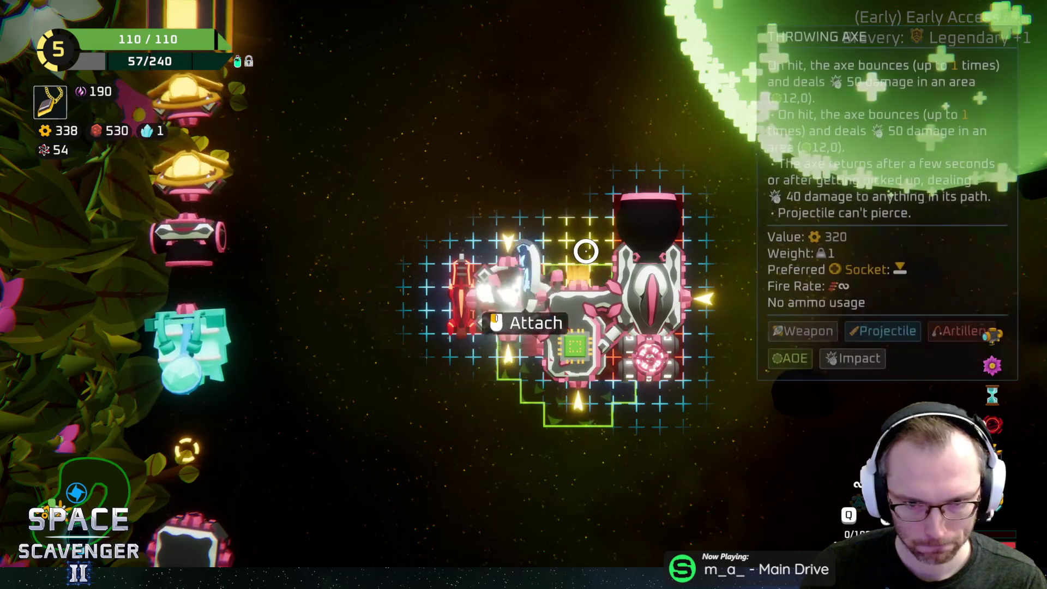
pyautogui.click(581, 246)
pyautogui.click(199, 358)
pyautogui.click(571, 407)
pyautogui.click(188, 350)
pyautogui.click(685, 276)
pyautogui.click(188, 328)
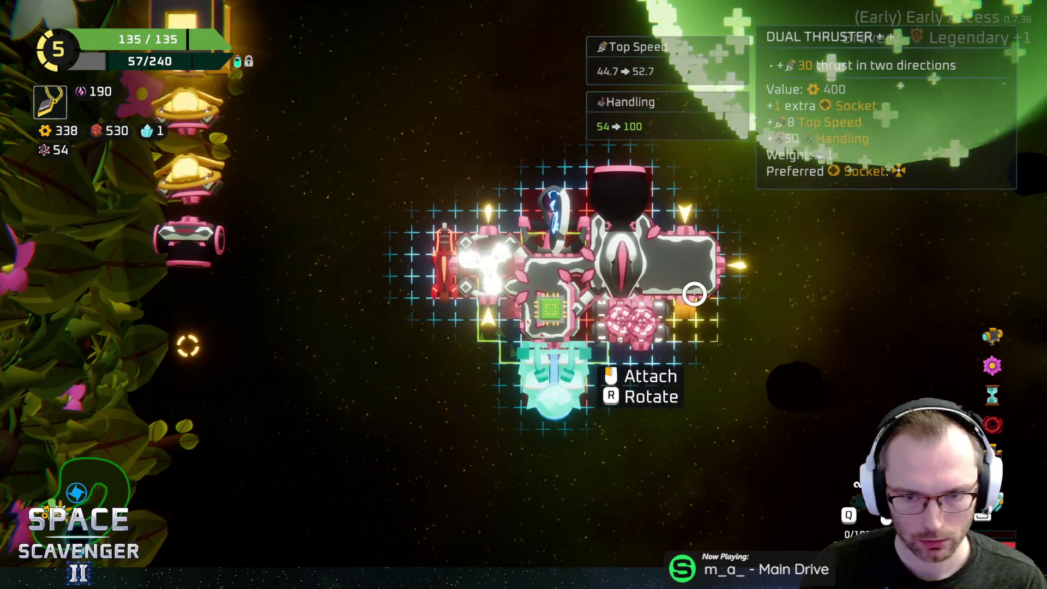
pyautogui.click(734, 270)
# Step: Return the pink-grey module to cargo and mount both golden Block modules at top right and left
pyautogui.click(224, 262)
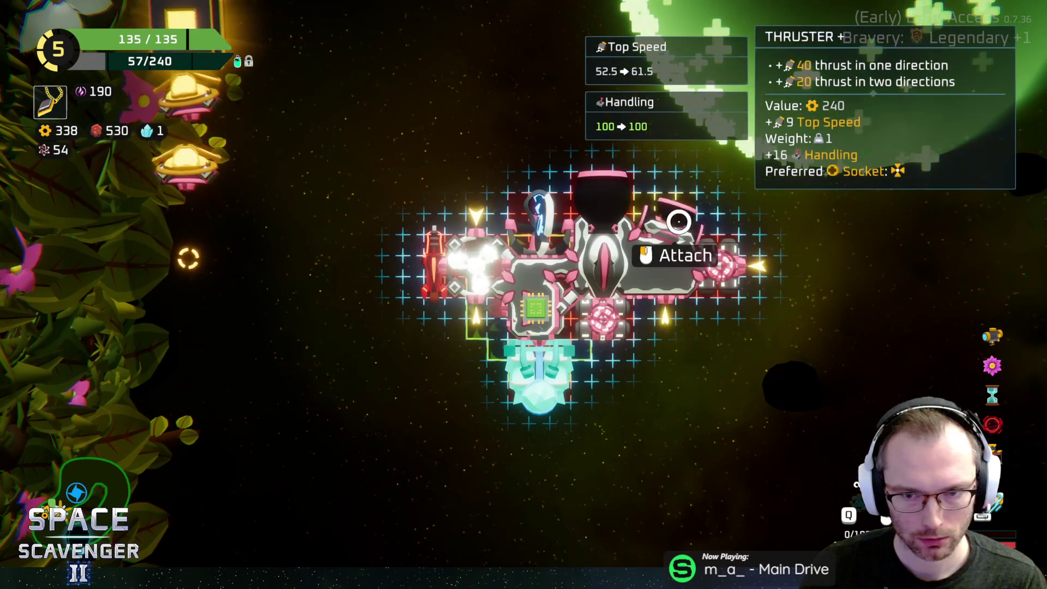
pyautogui.click(673, 215)
pyautogui.click(671, 210)
pyautogui.click(311, 233)
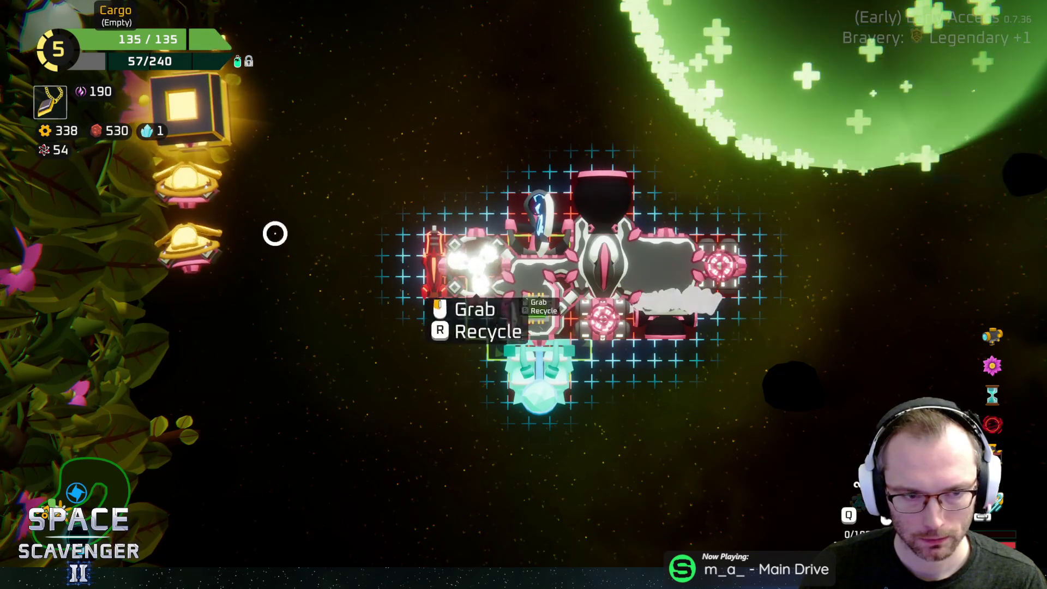
pyautogui.click(188, 243)
pyautogui.click(600, 211)
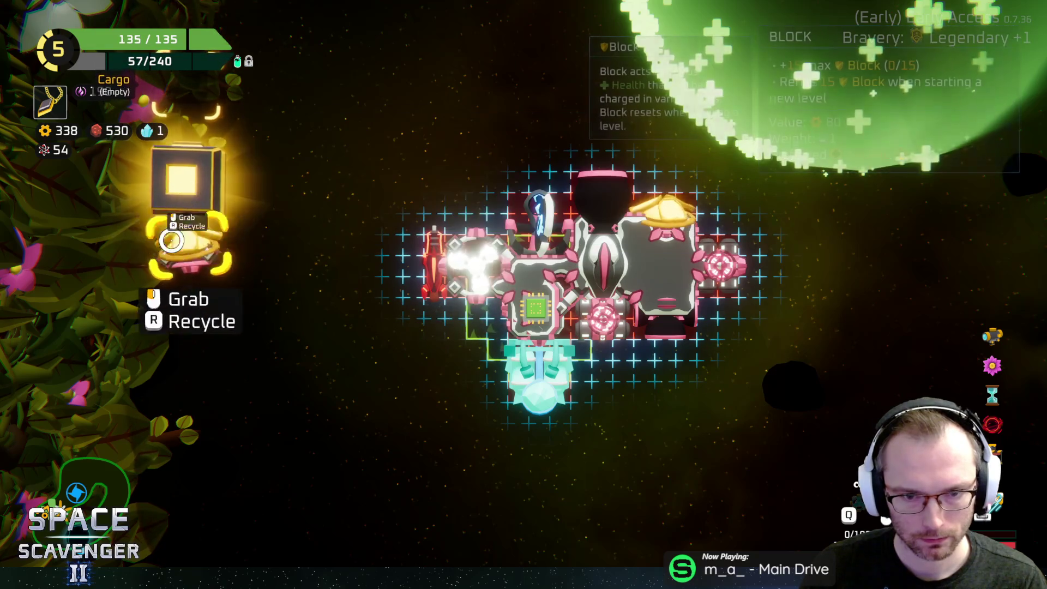
pyautogui.click(188, 248)
pyautogui.click(445, 230)
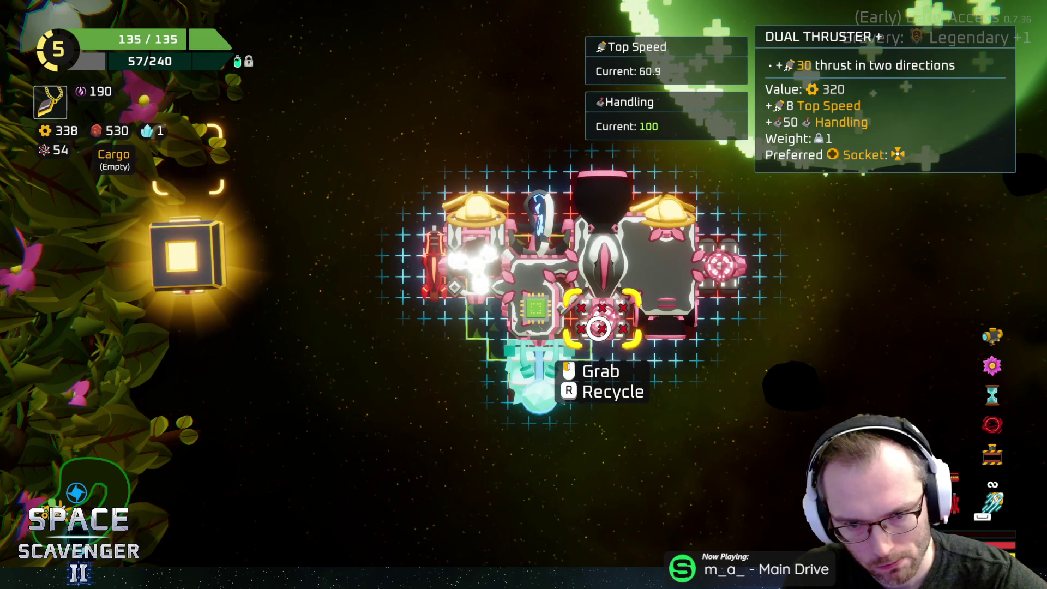
# Step: Merge the two thrusters into a Dual Thruster ++ and mount the crate's free Circle Transformer
pyautogui.click(717, 266)
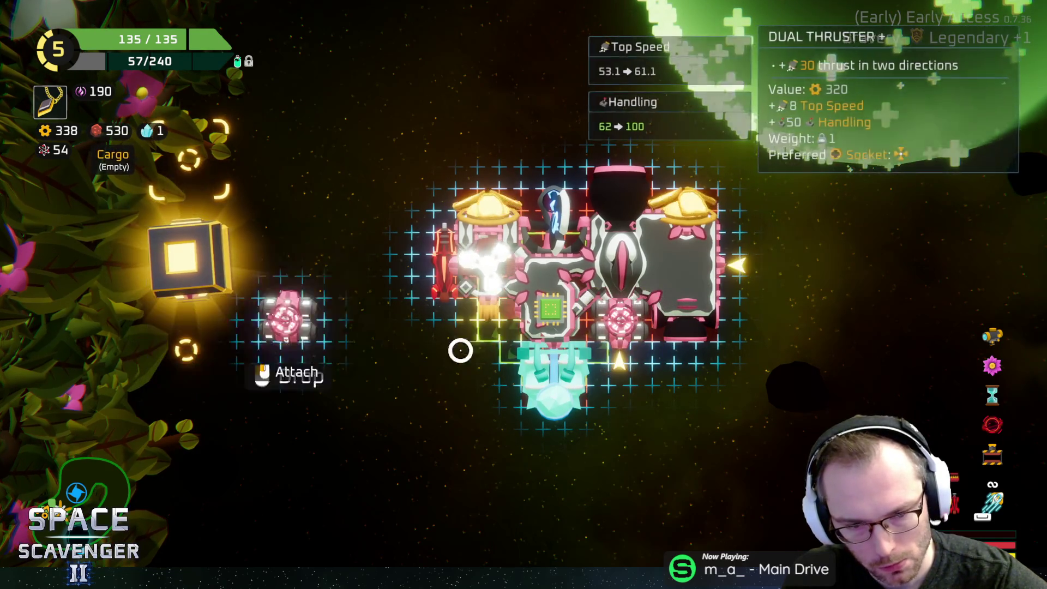
pyautogui.click(619, 323)
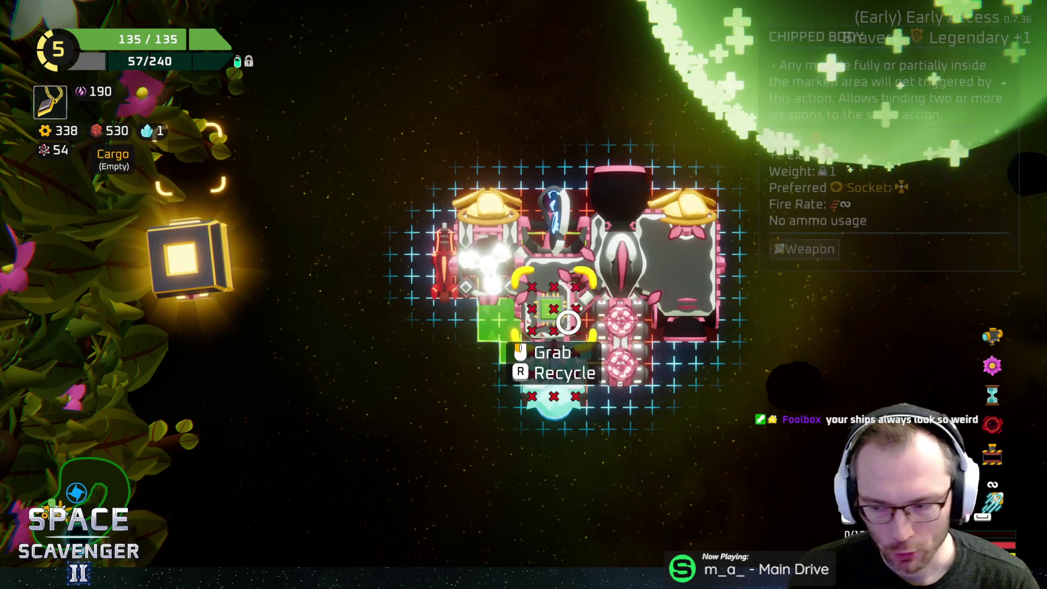
pyautogui.moveTo(191, 261)
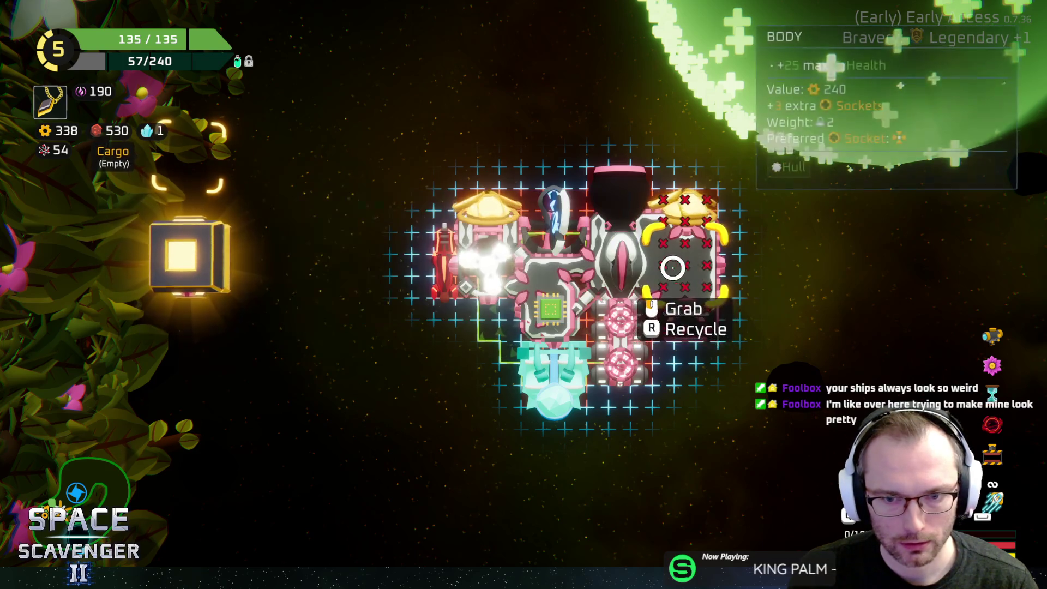
pyautogui.moveTo(195, 285)
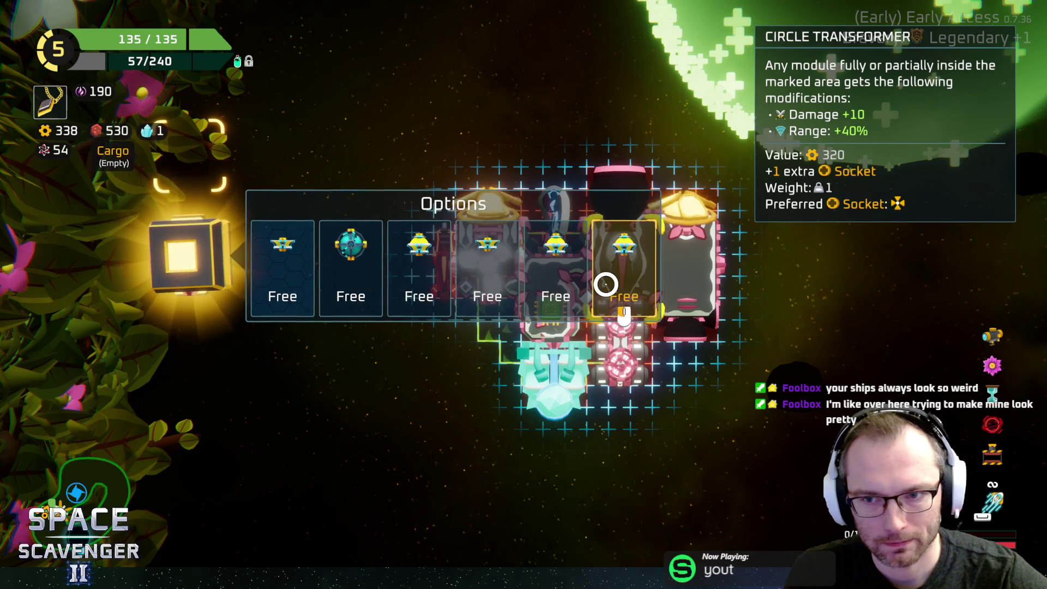
pyautogui.click(606, 285)
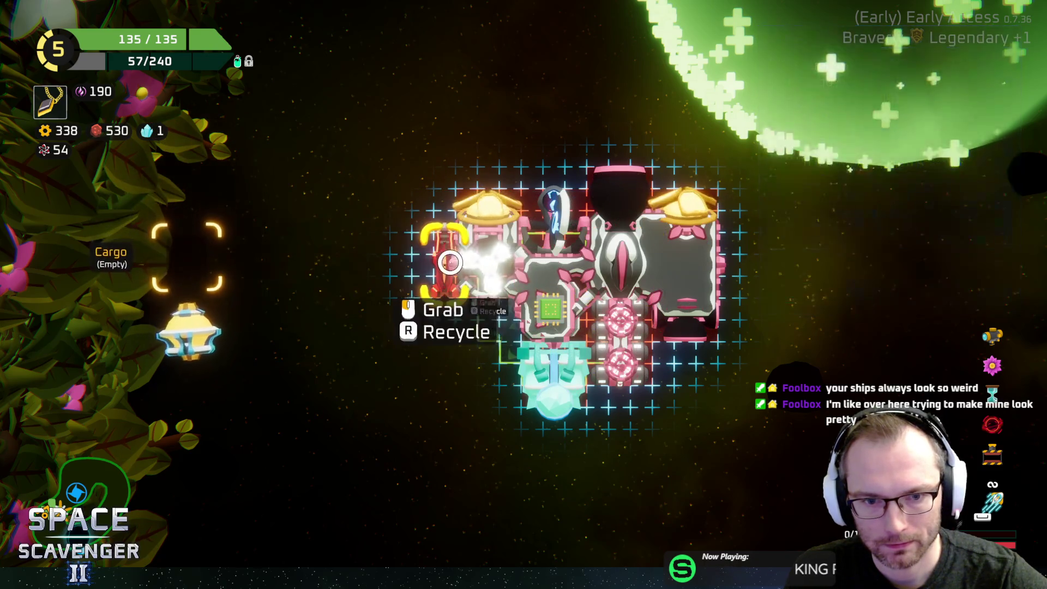
pyautogui.click(180, 332)
pyautogui.click(537, 217)
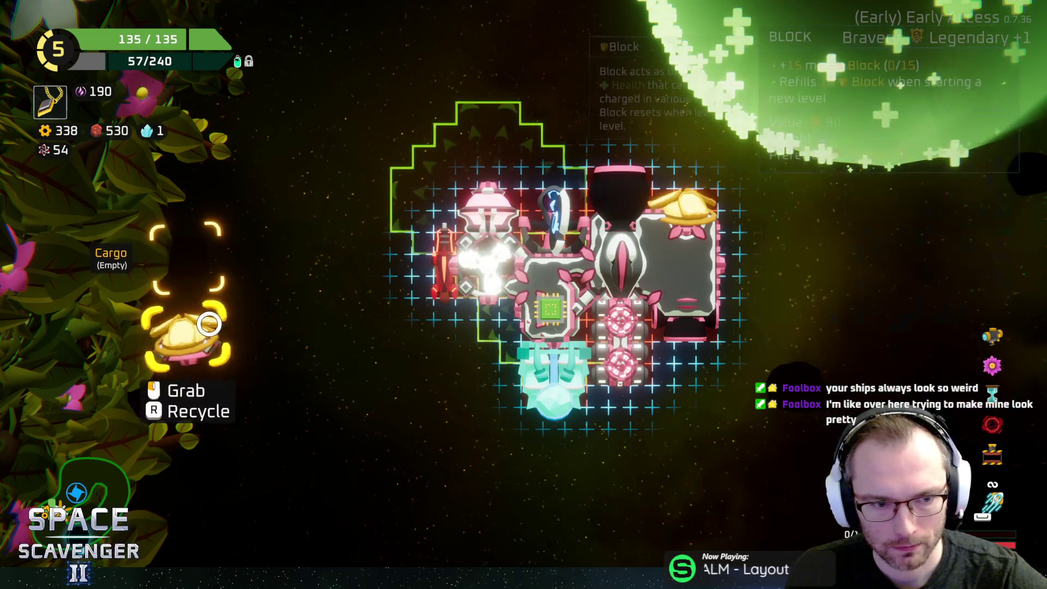
# Step: Attach the yellow capsule at the ship's lower left and resume flying
pyautogui.click(185, 327)
pyautogui.click(486, 325)
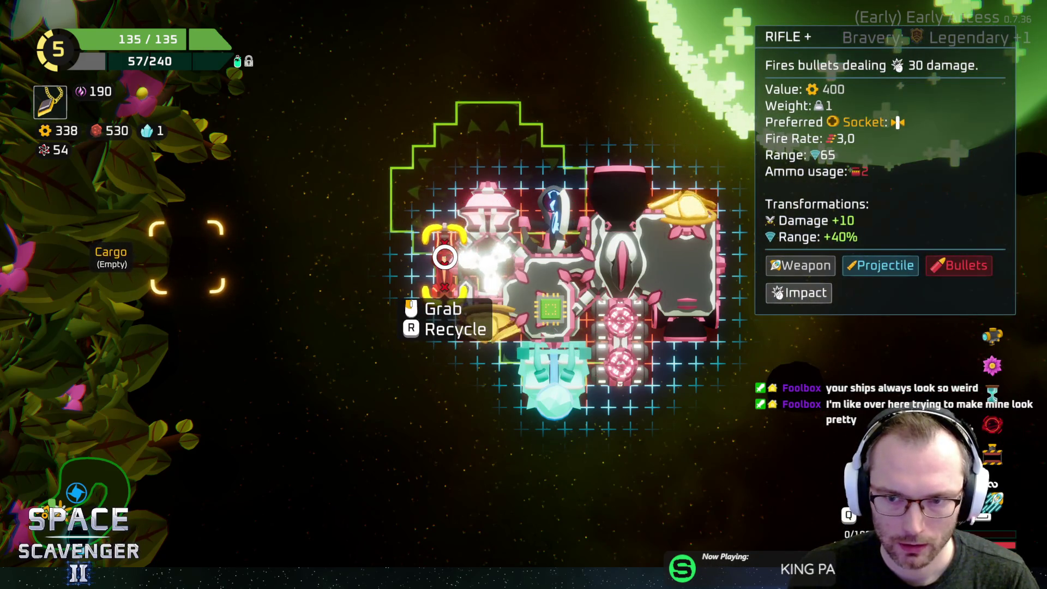
pyautogui.press('Tab')
# Step: Fly to the crystal merchant and buy the Sunglasses gadget
pyautogui.press('w')
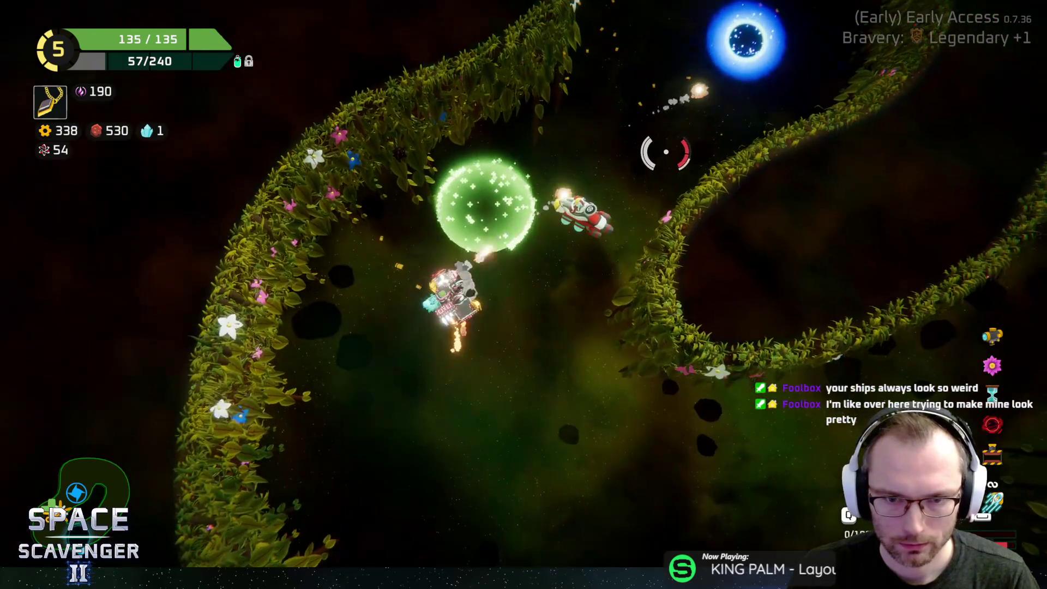
pyautogui.press('f')
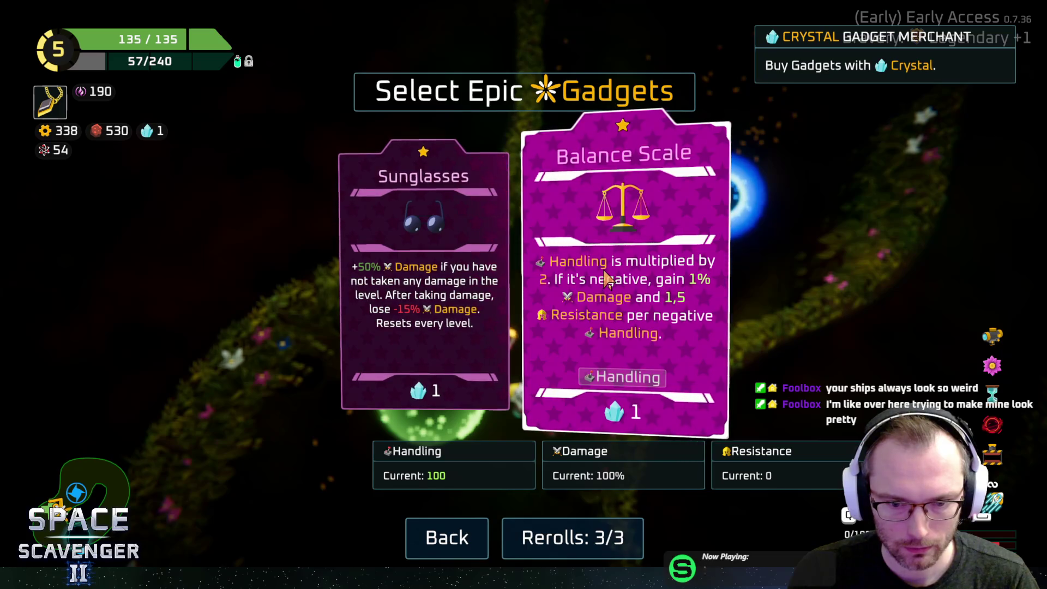
pyautogui.click(450, 282)
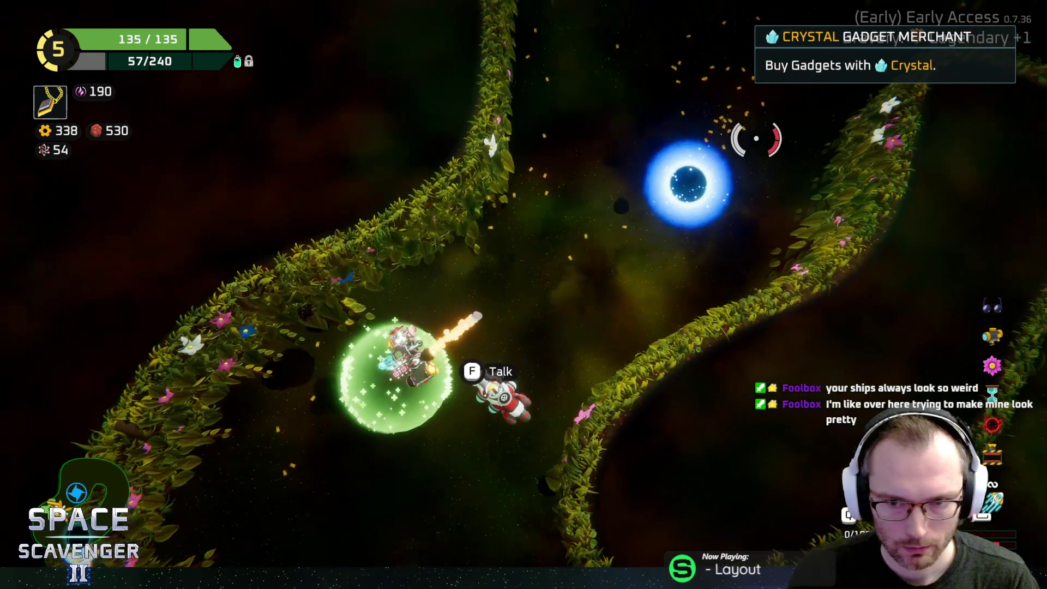
# Step: Refill water at the refill station, then warp out through the portal to the galaxy map
pyautogui.press('a')
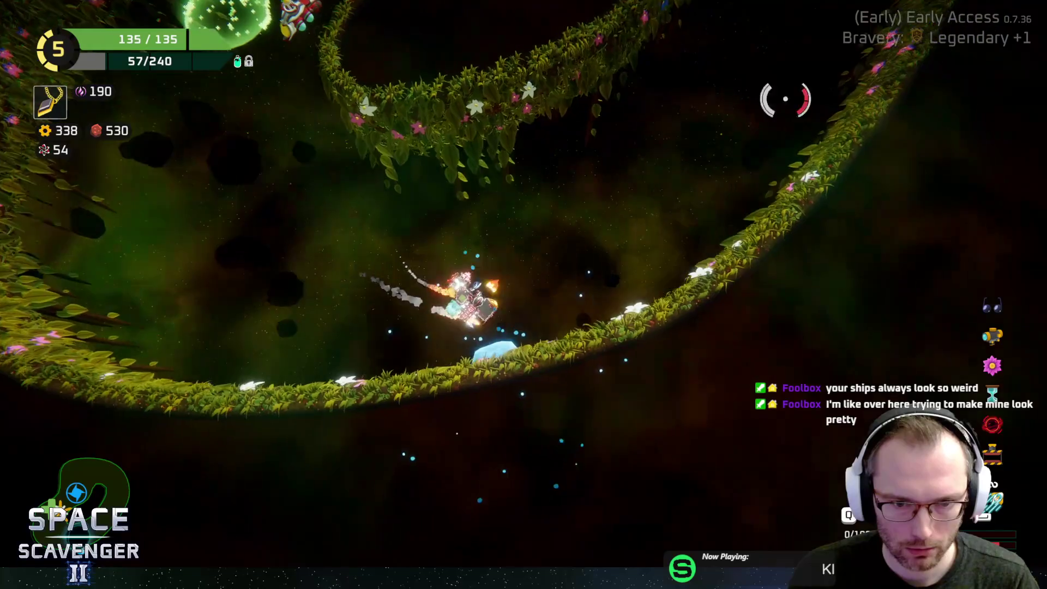
pyautogui.press('d')
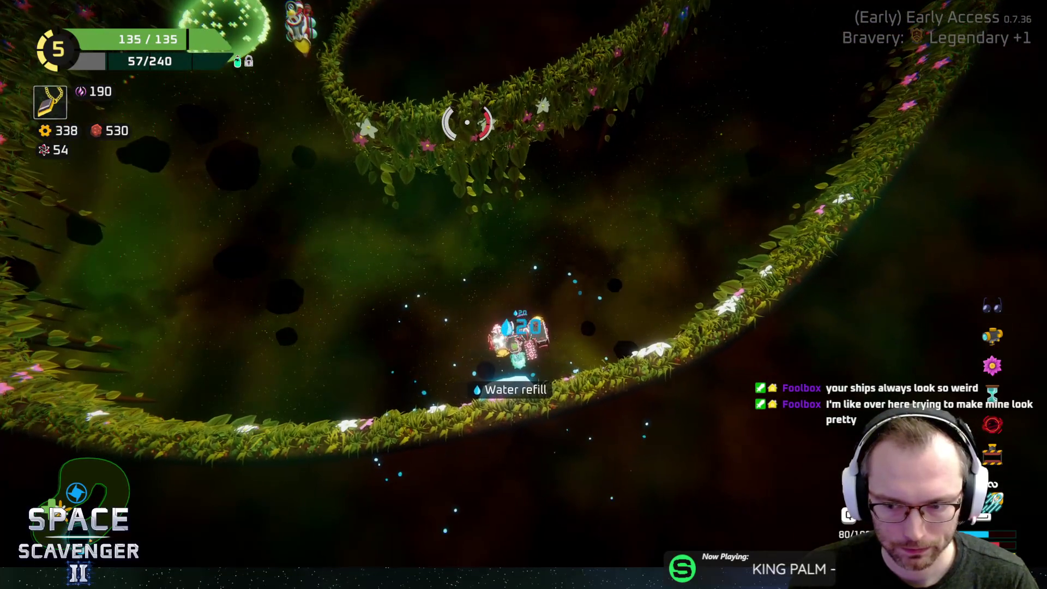
pyautogui.press('w')
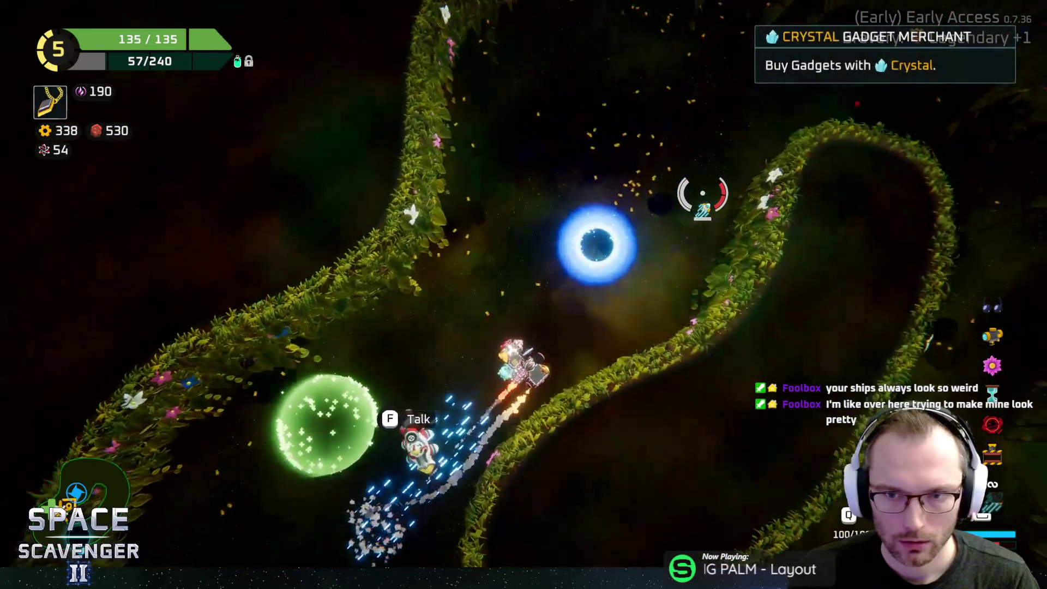
pyautogui.press('s')
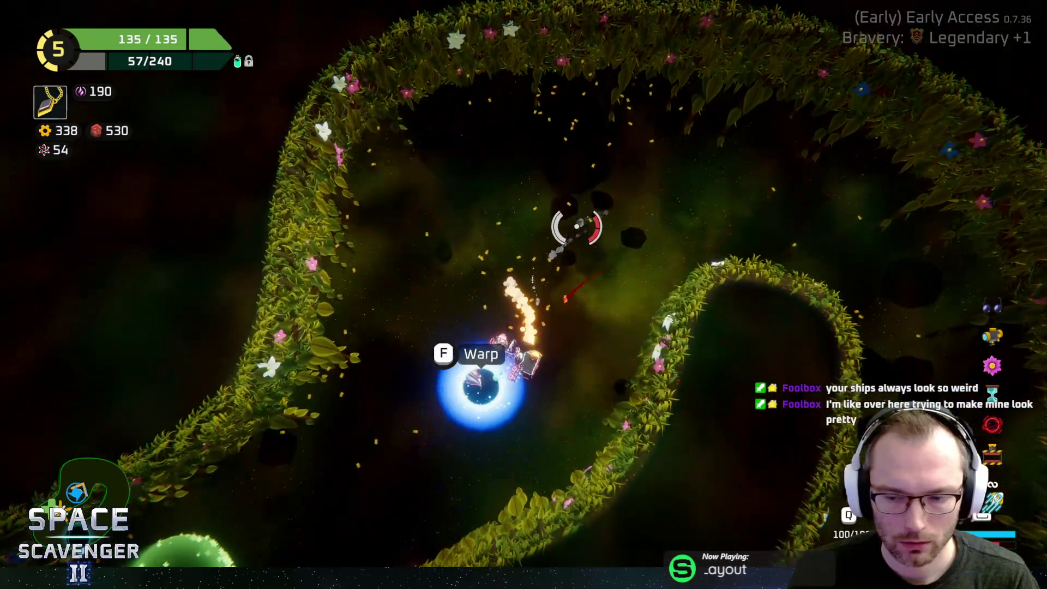
pyautogui.press('f')
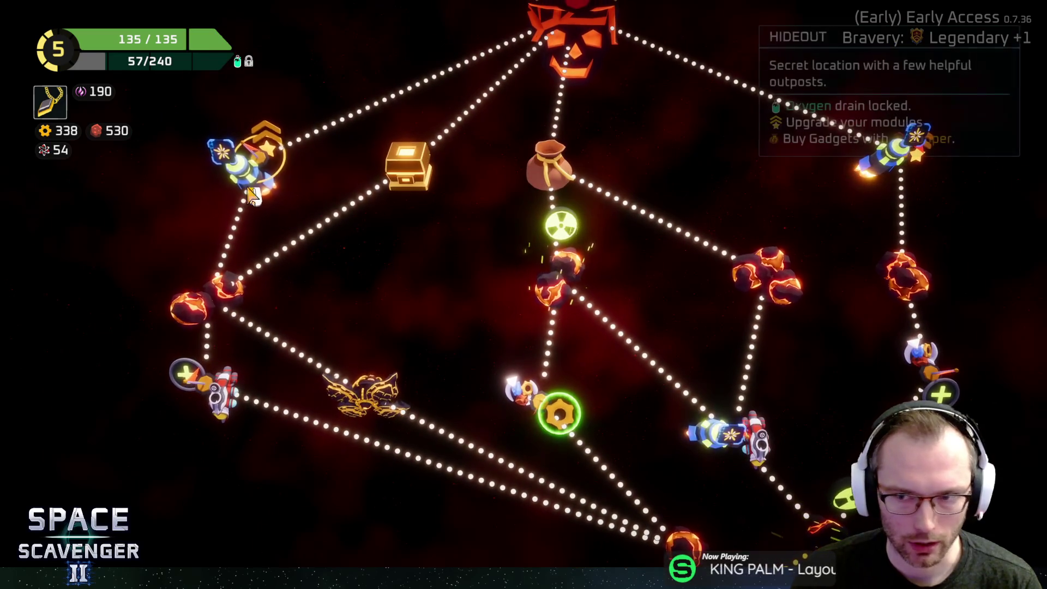
pyautogui.moveTo(851, 164)
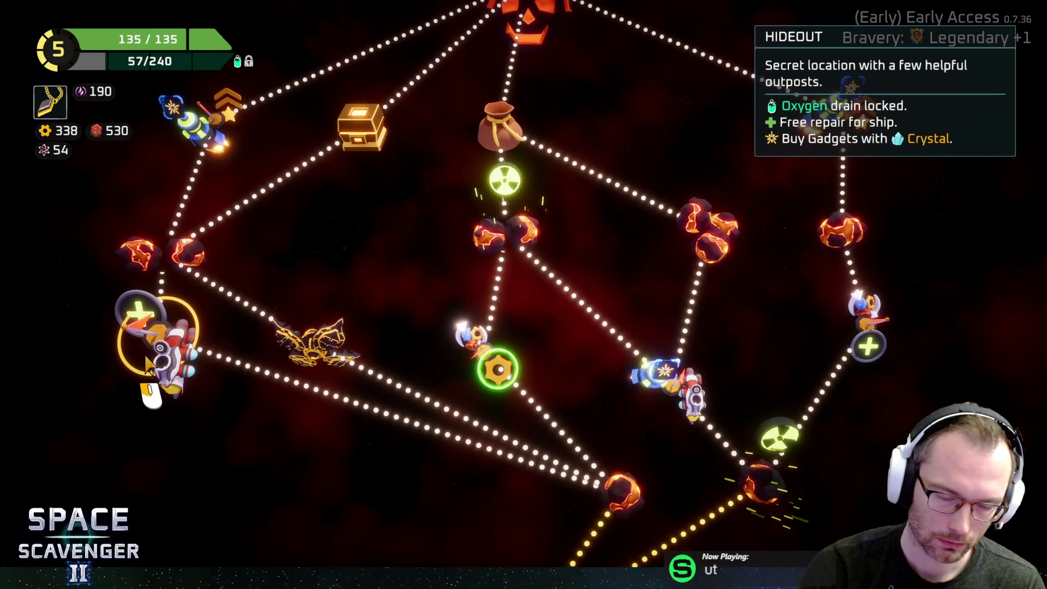
pyautogui.scroll(-2, 362, 392)
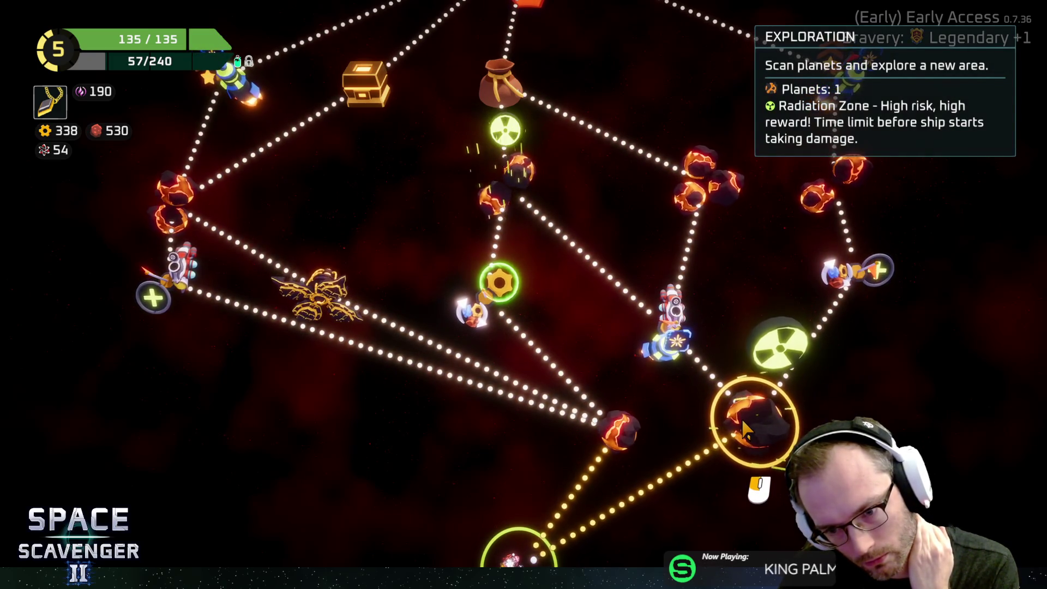
pyautogui.scroll(2, 704, 433)
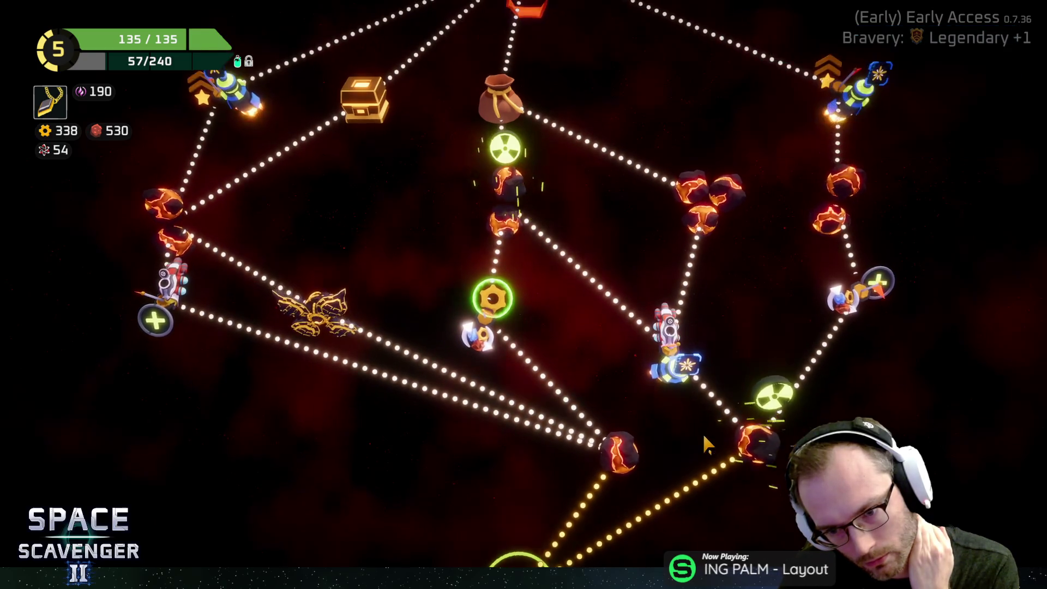
pyautogui.moveTo(723, 467)
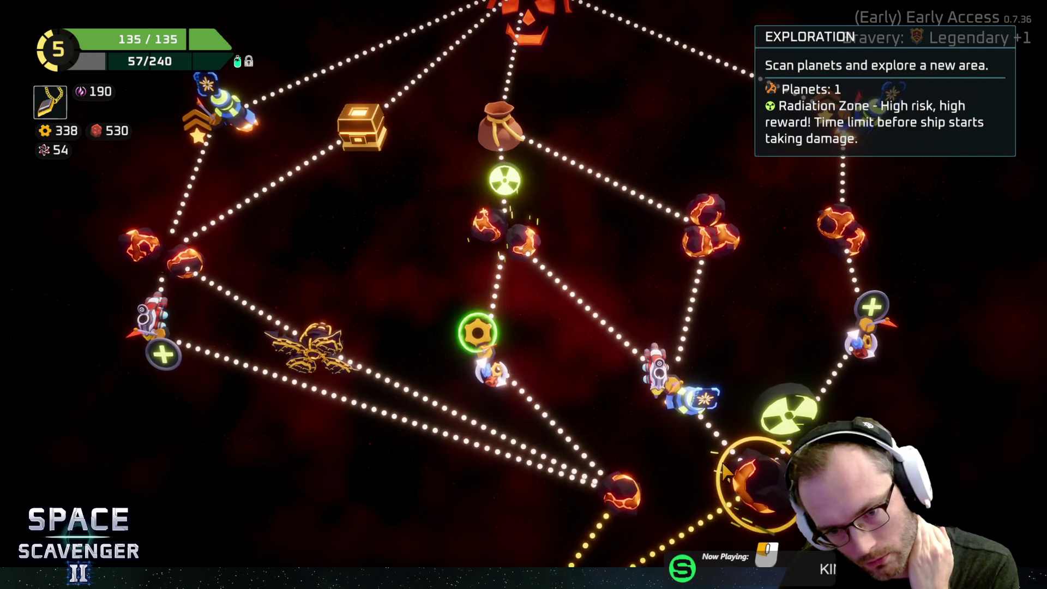
pyautogui.moveTo(671, 403)
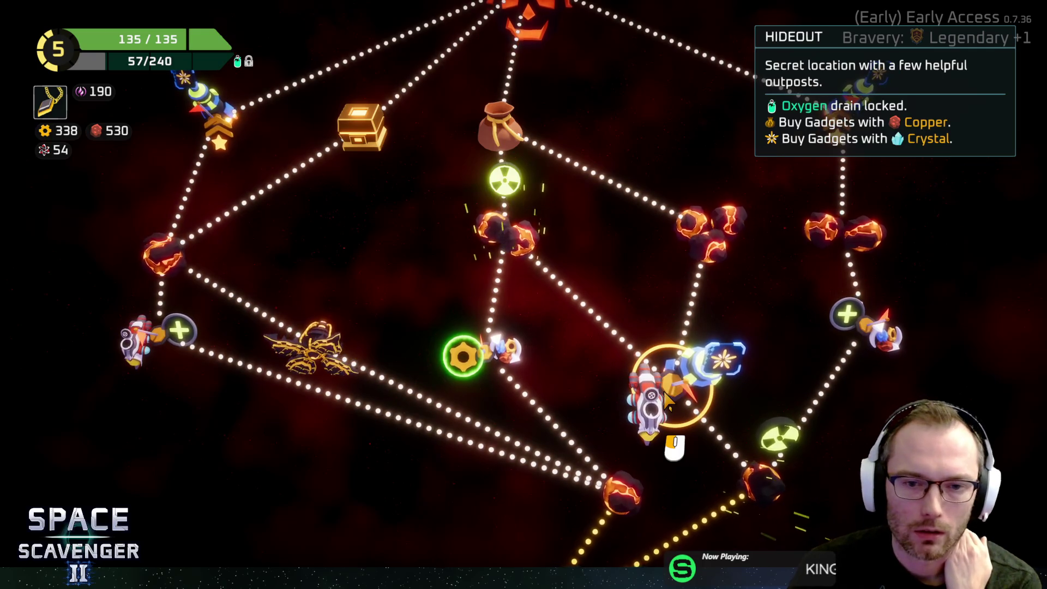
# Step: Travel to the radiation-zone planet and fly past the molten planet to grab the warp core
pyautogui.click(761, 479)
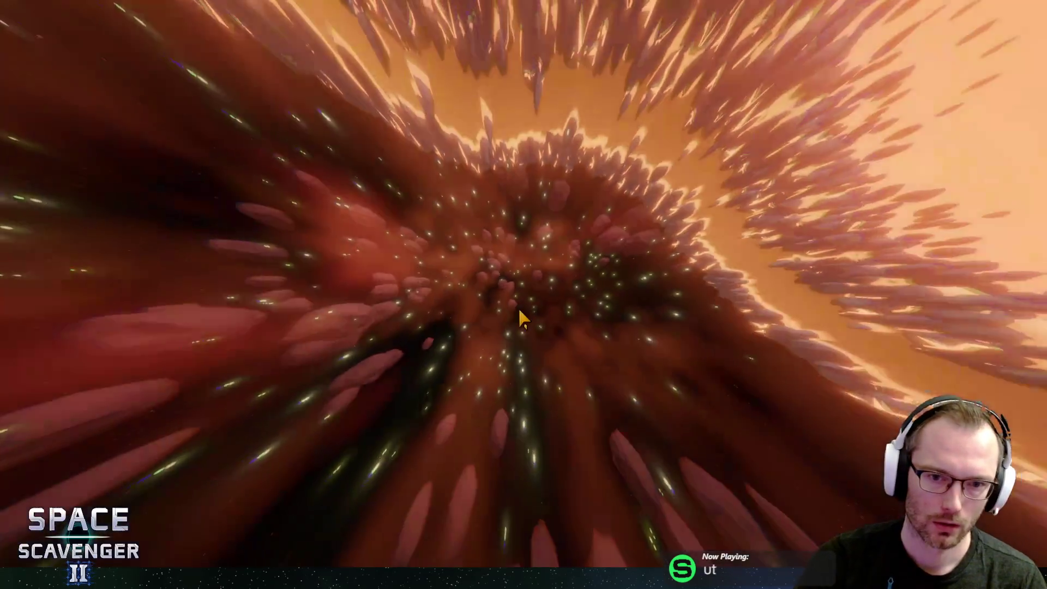
pyautogui.press('w')
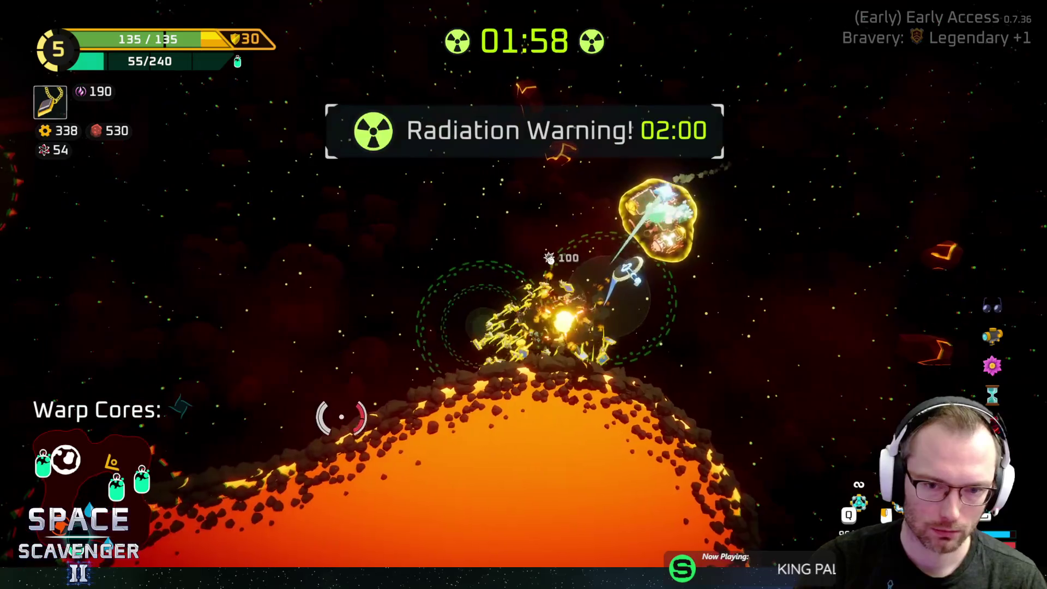
pyautogui.press('w')
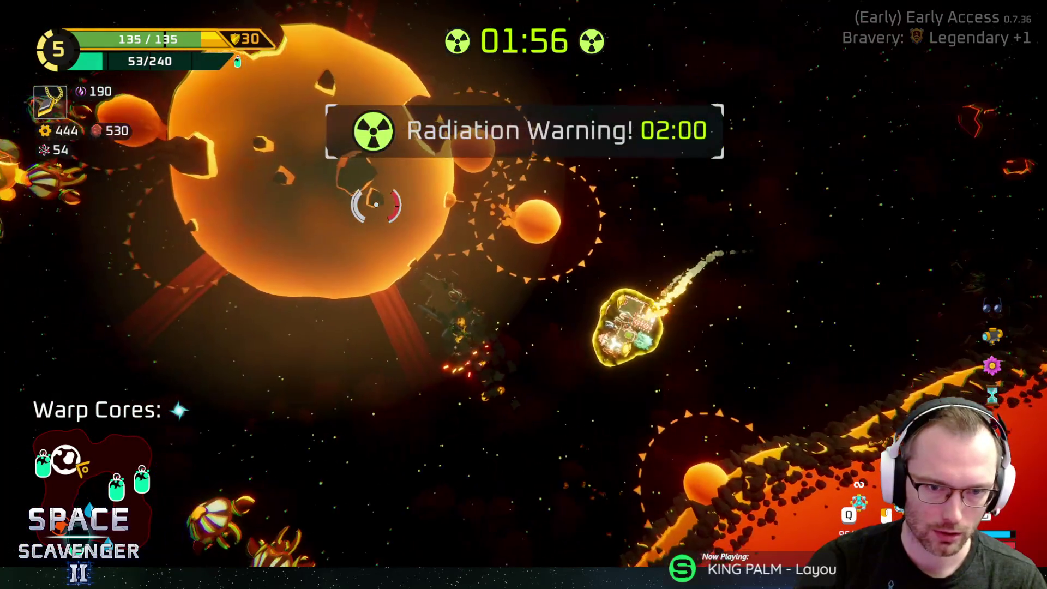
pyautogui.press('w')
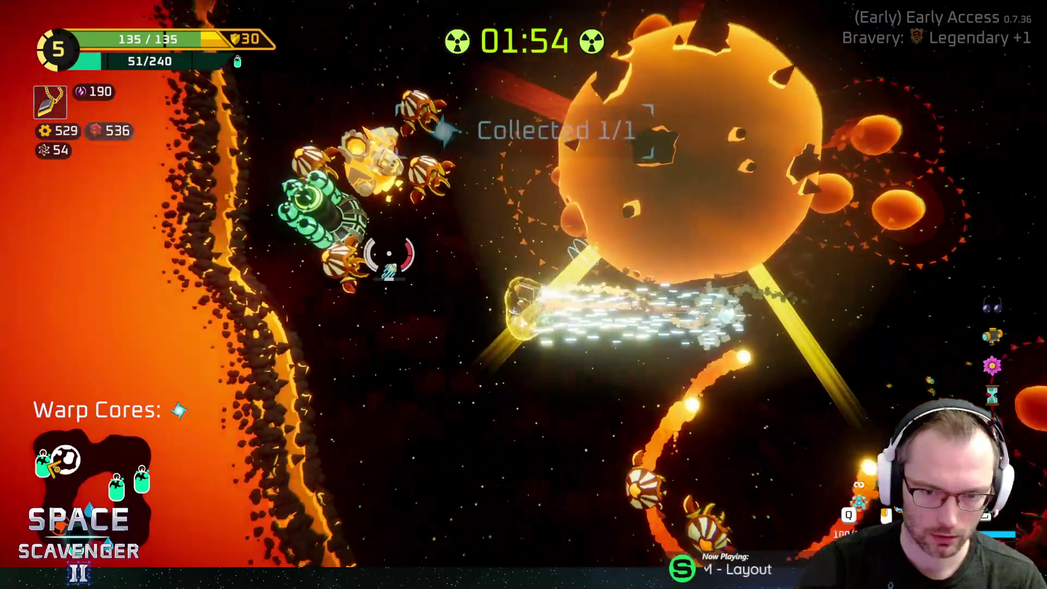
pyautogui.press('w')
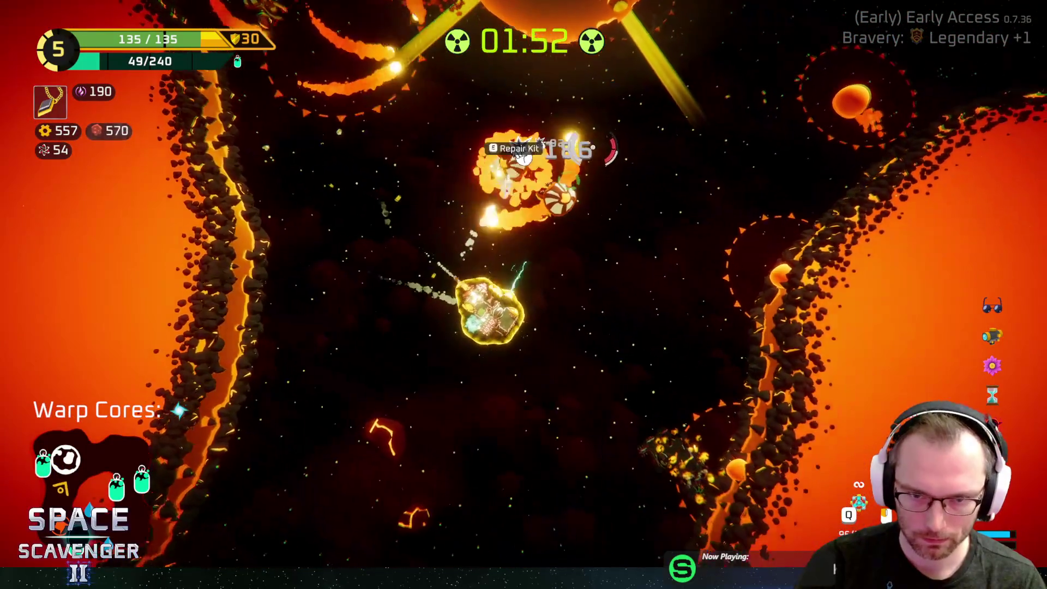
pyautogui.press('w')
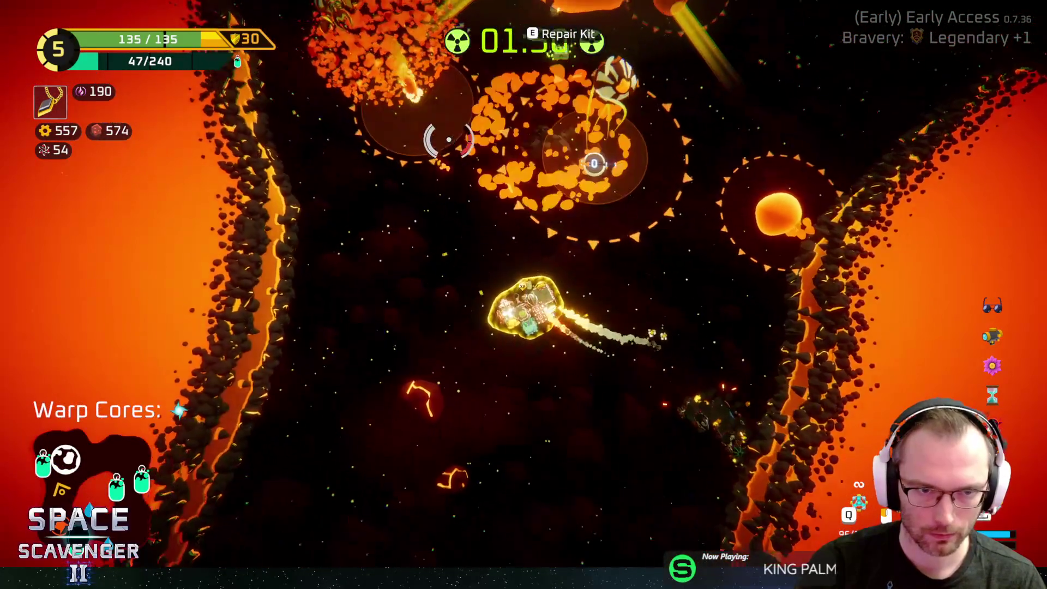
pyautogui.press('w')
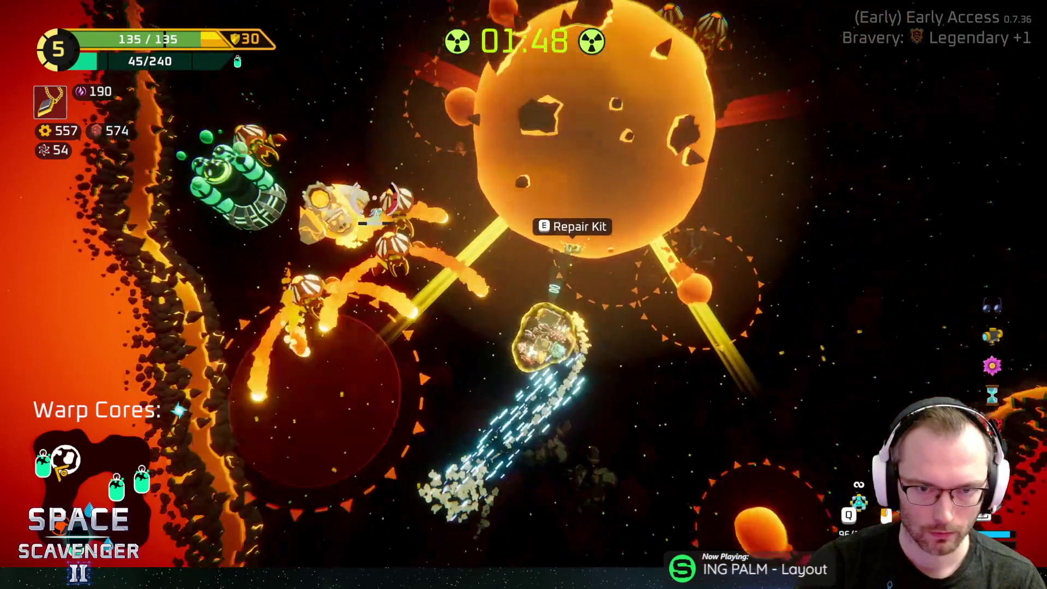
# Step: Sweep the molten region collecting scrap, then bring up the ship's build grid view
pyautogui.press('s')
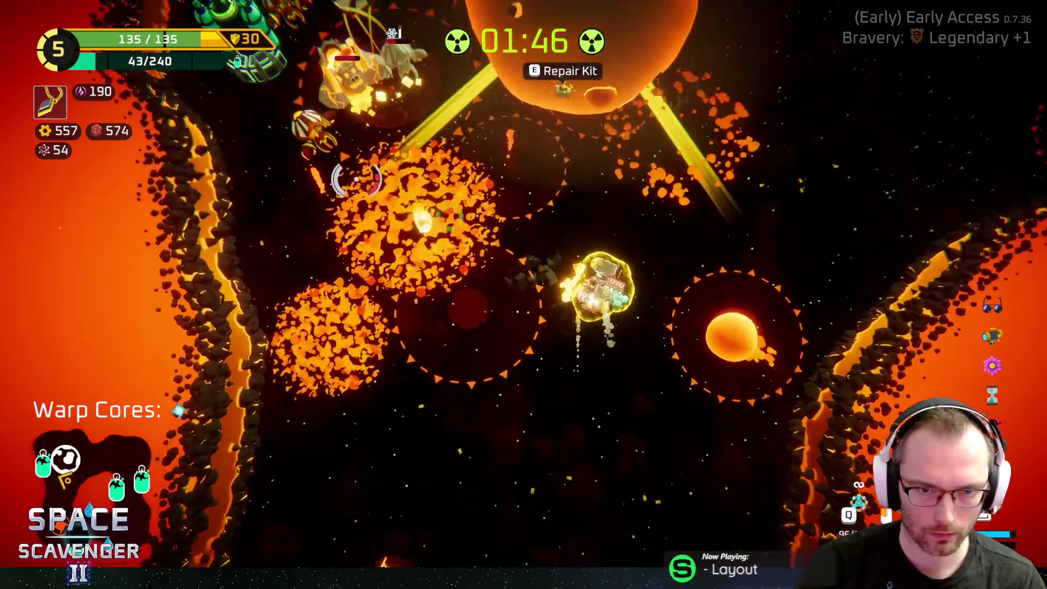
pyautogui.press('s')
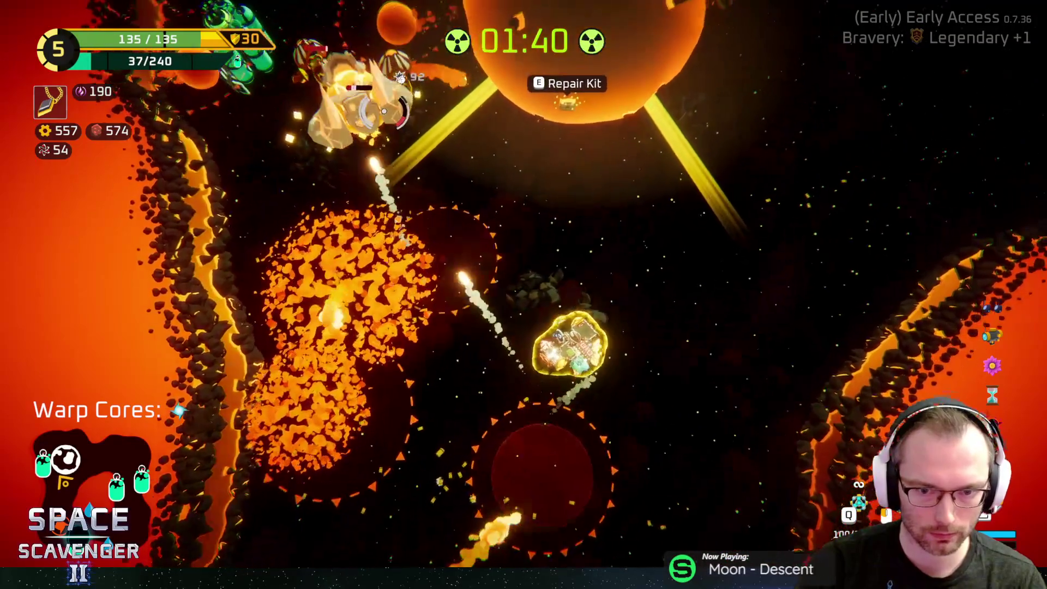
pyautogui.press('w')
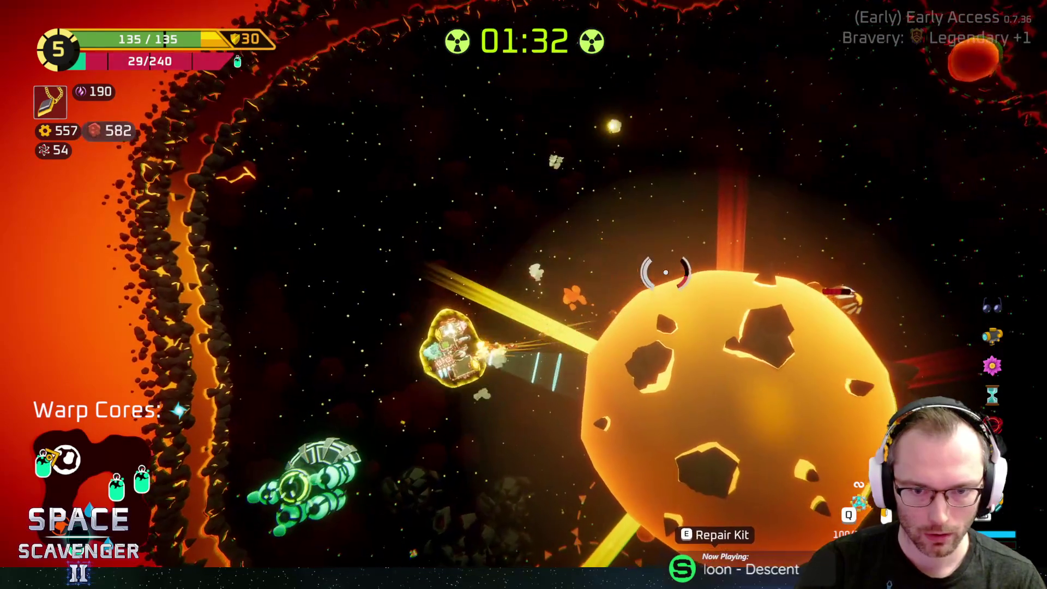
pyautogui.press('w')
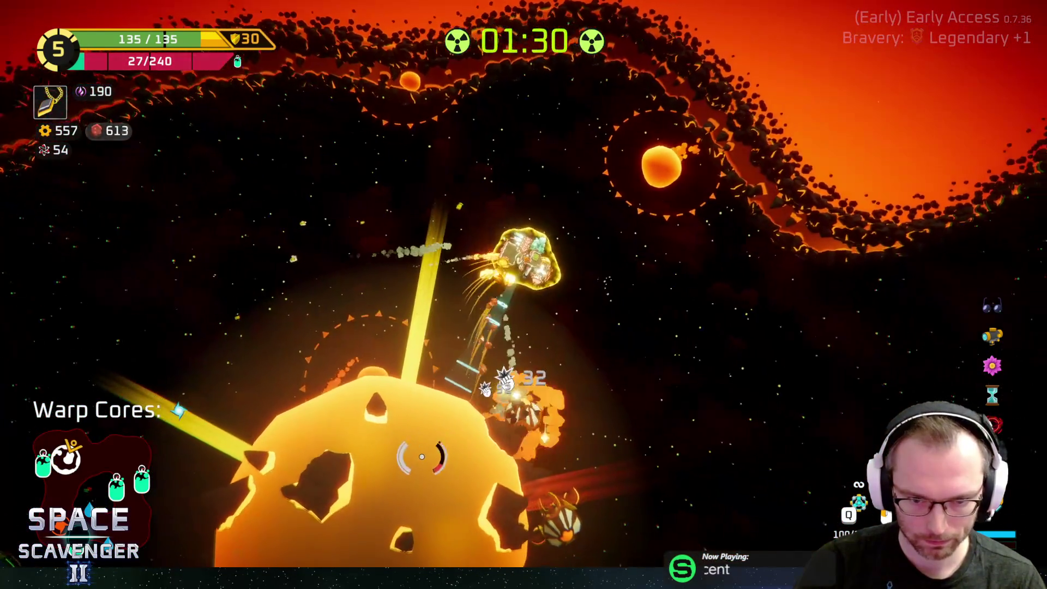
pyautogui.press('s')
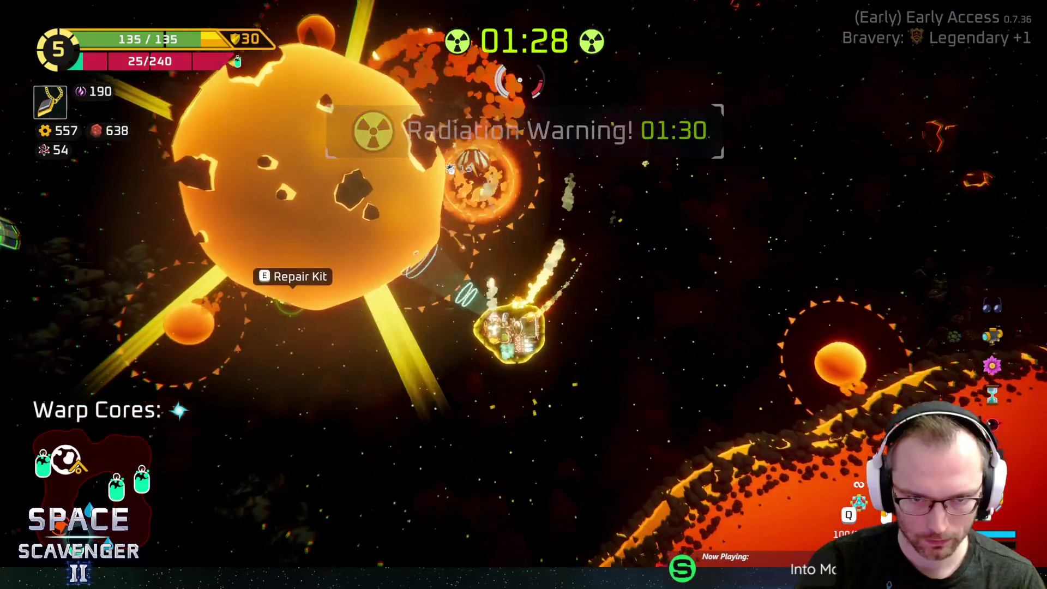
pyautogui.press('w')
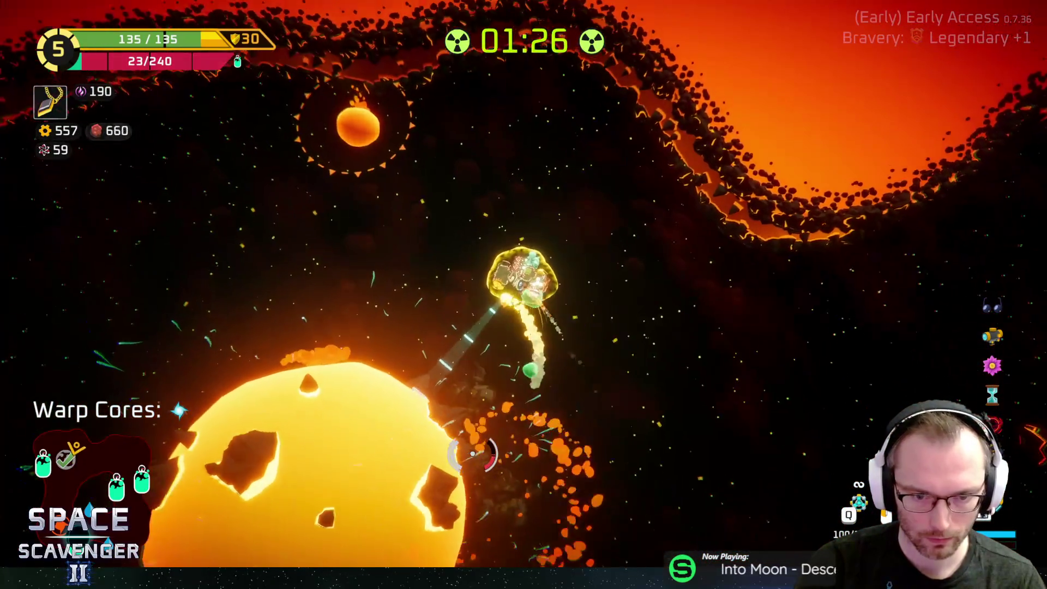
pyautogui.press('a')
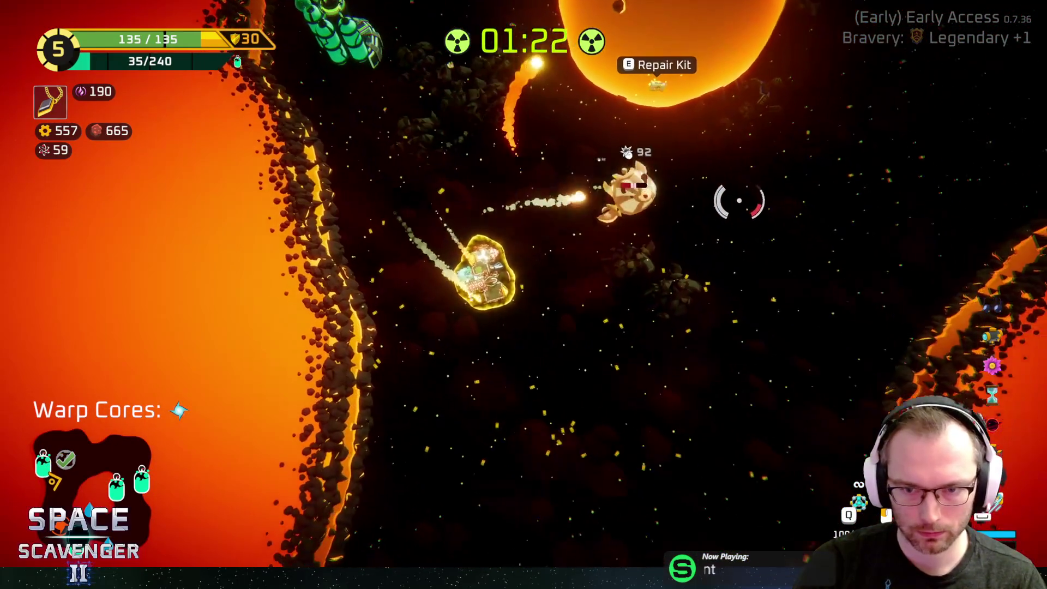
pyautogui.press('w')
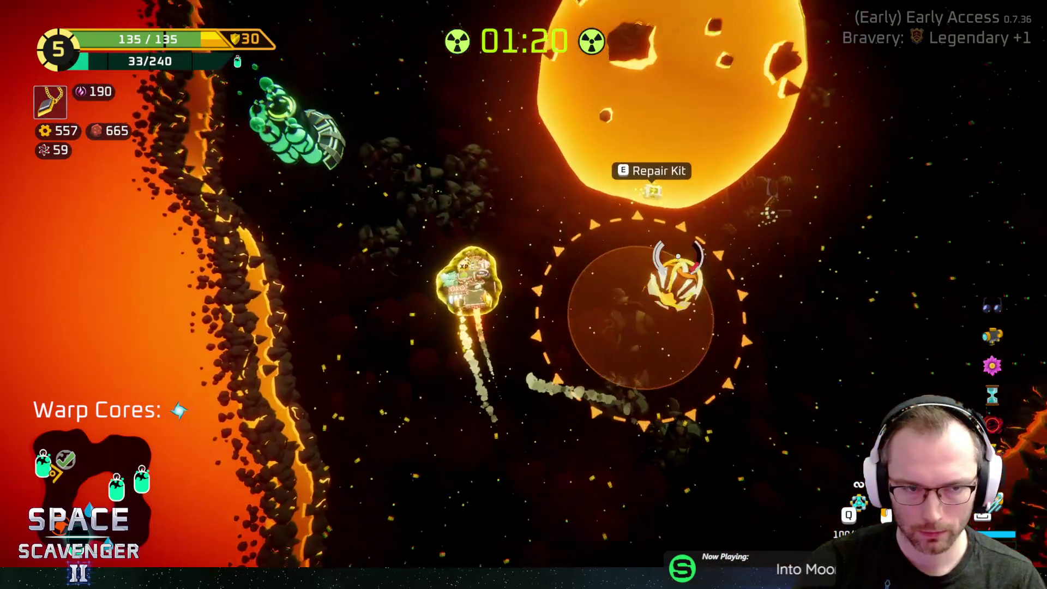
pyautogui.press('Tab')
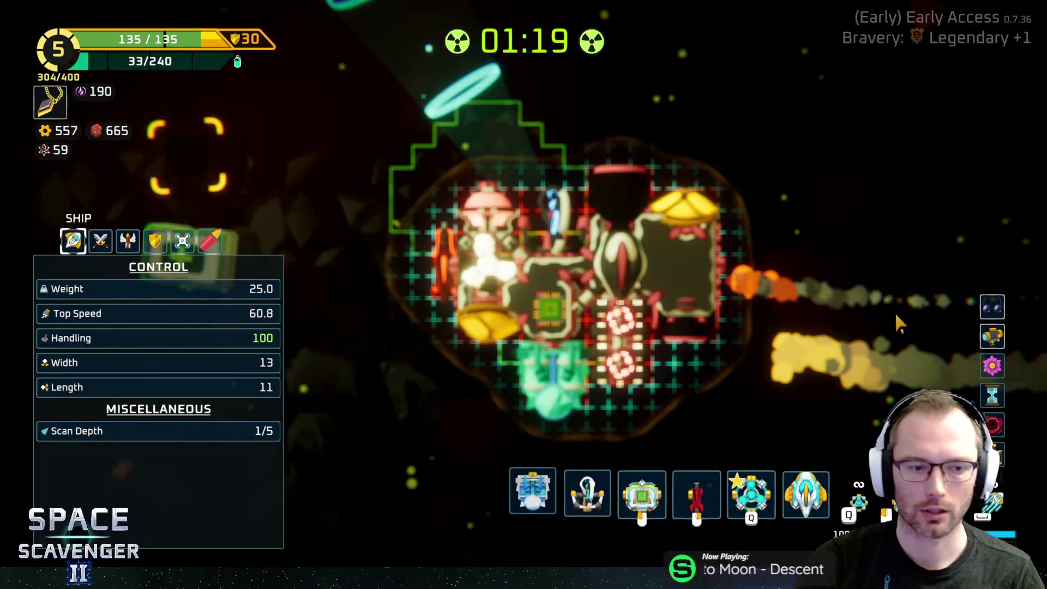
pyautogui.moveTo(990, 309)
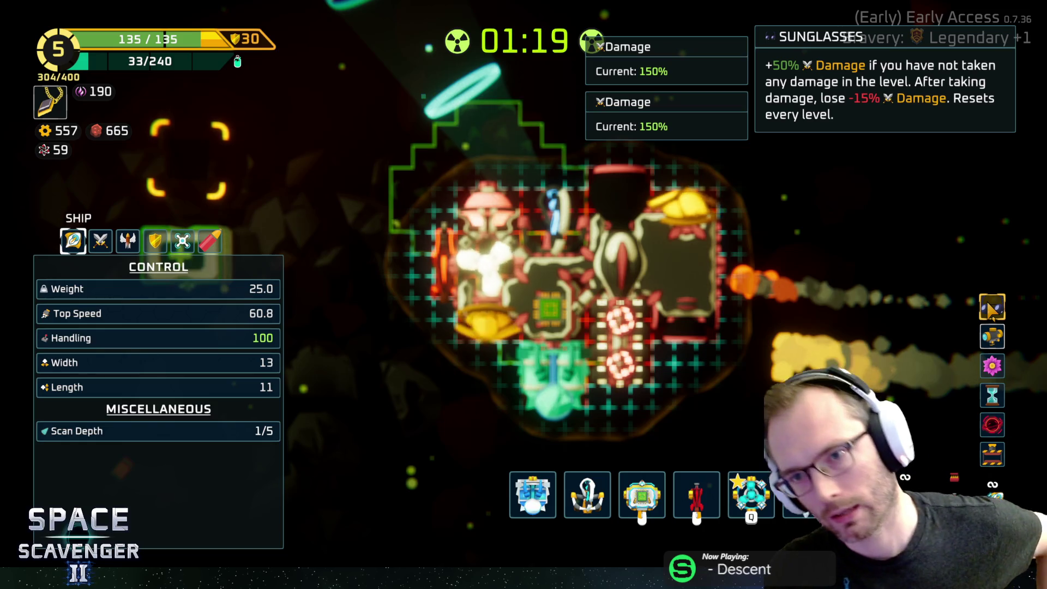
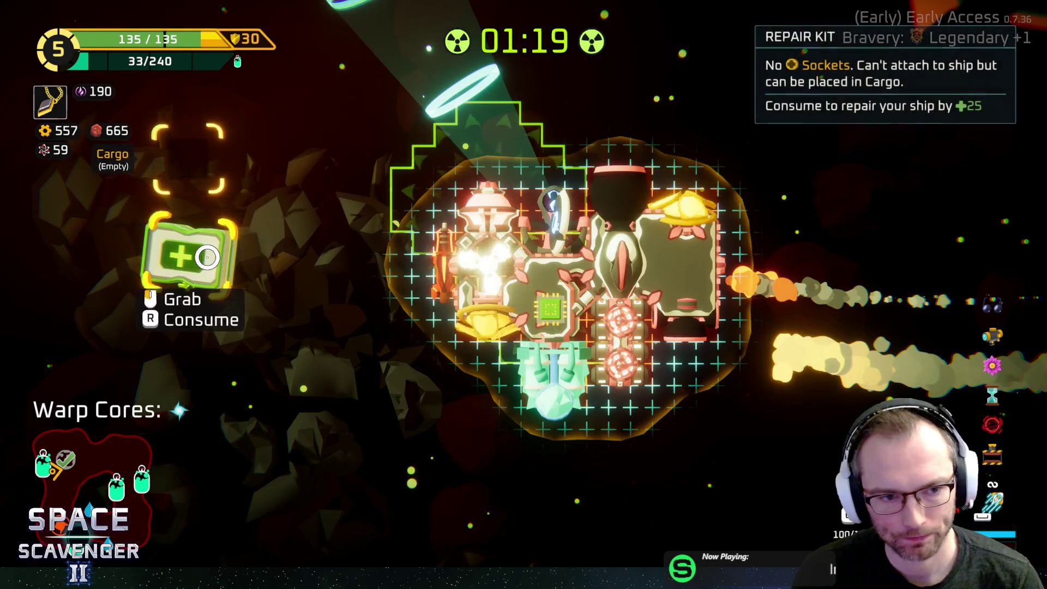
# Step: Fly into the lava corridor and take the Oxygen Refill reward at the oxygen station
pyautogui.press('Tab')
pyautogui.press('w')
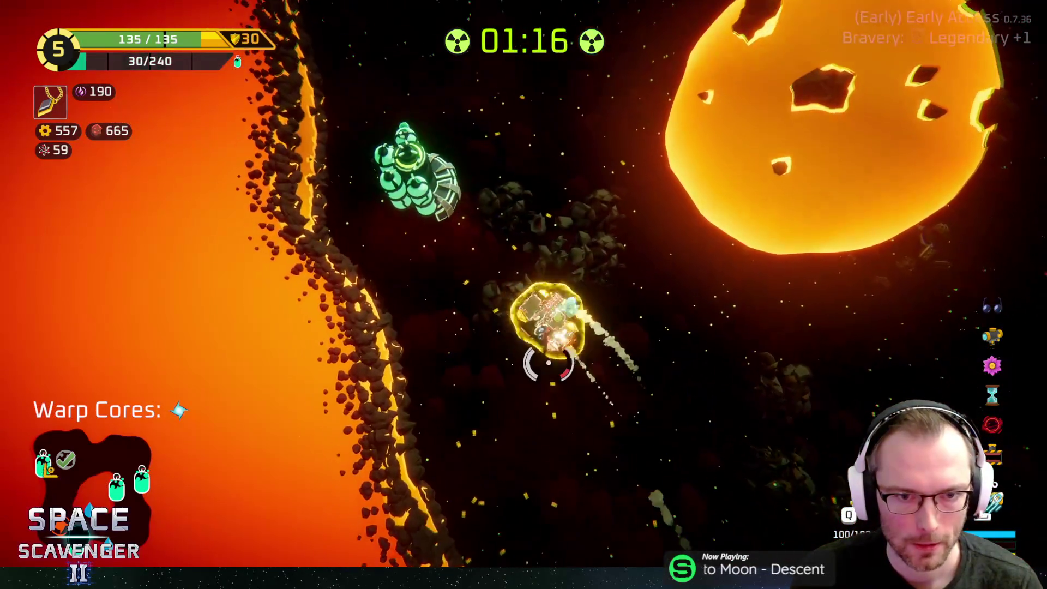
pyautogui.press('e')
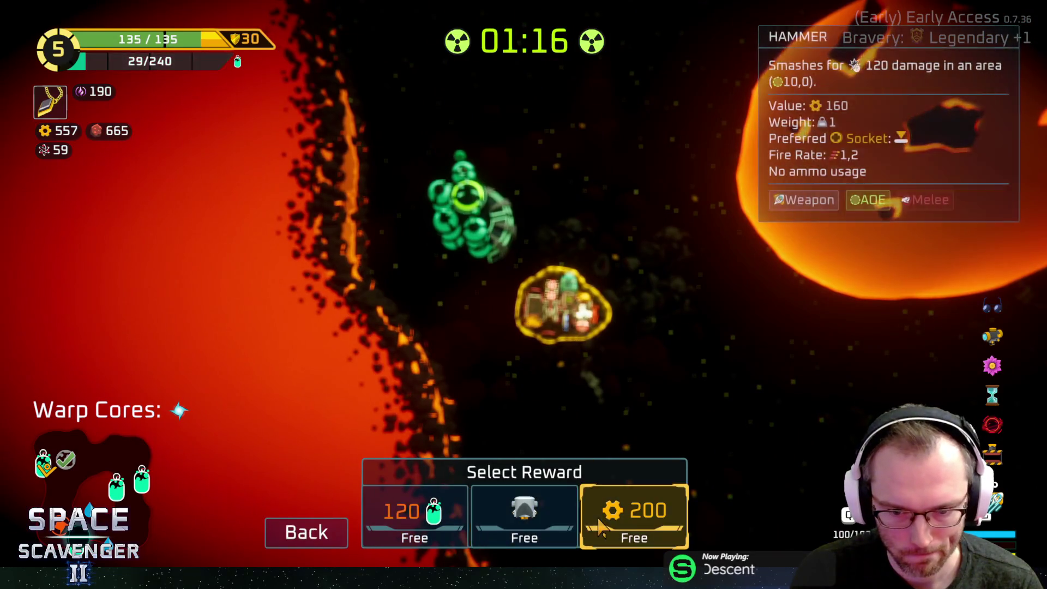
pyautogui.click(415, 513)
# Step: Fly up the lava corridor, destroying enemy ships for scrap and collecting the warp core
pyautogui.press('w')
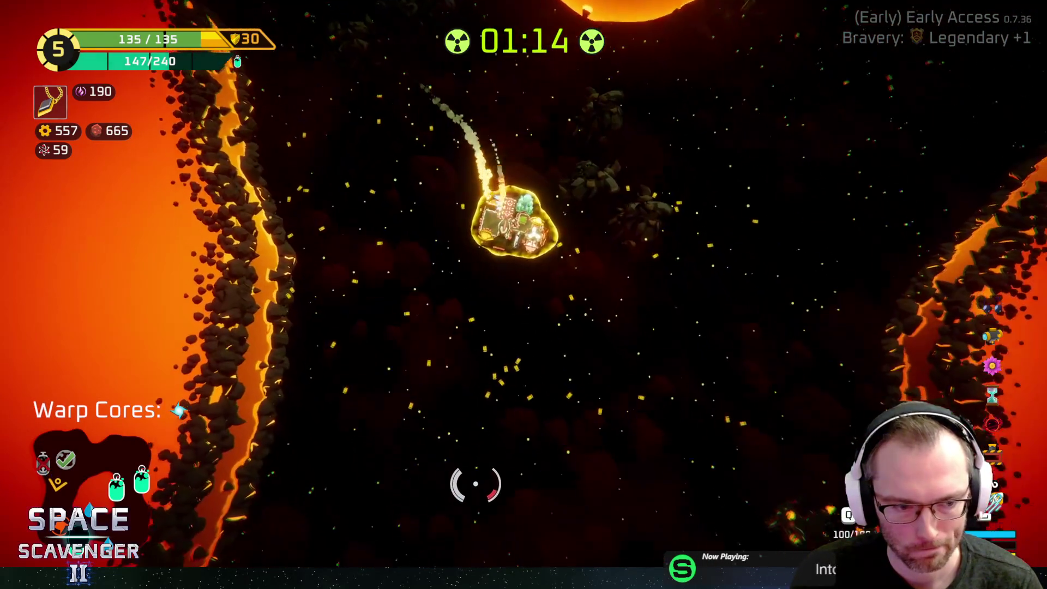
pyautogui.press('w')
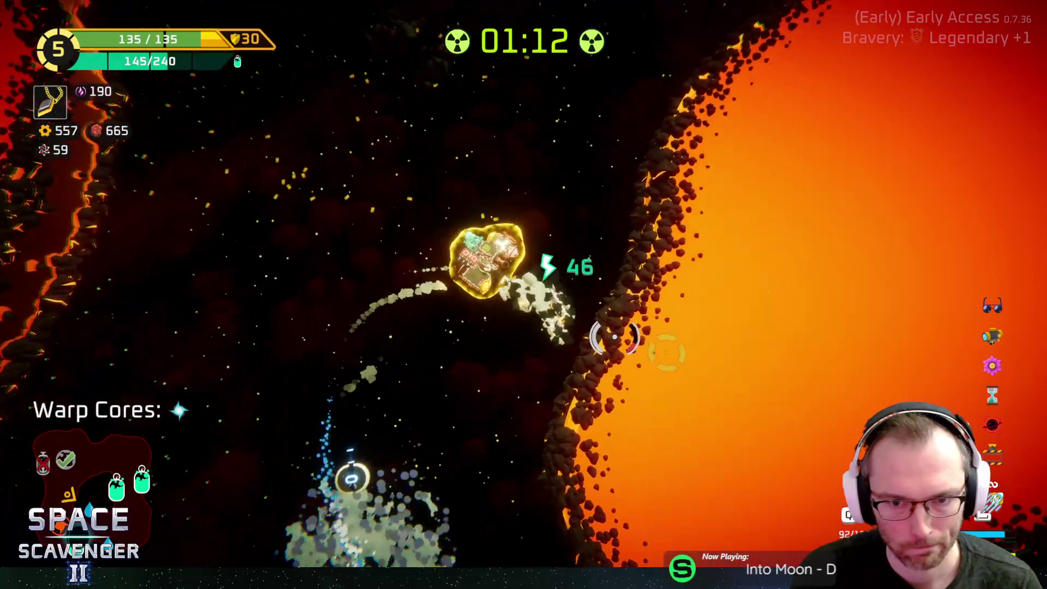
pyautogui.press('w')
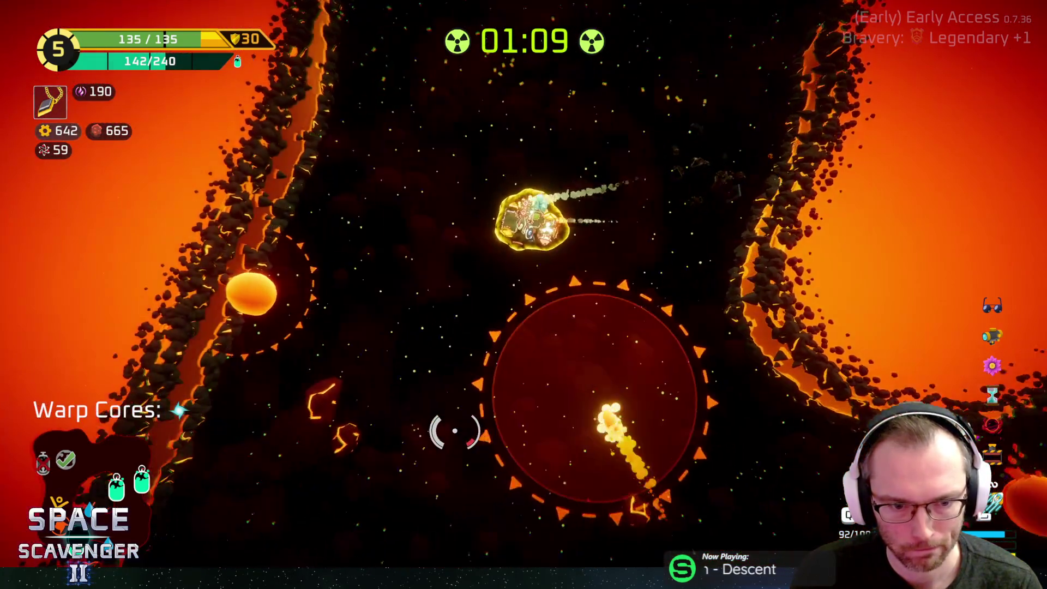
pyautogui.press('w')
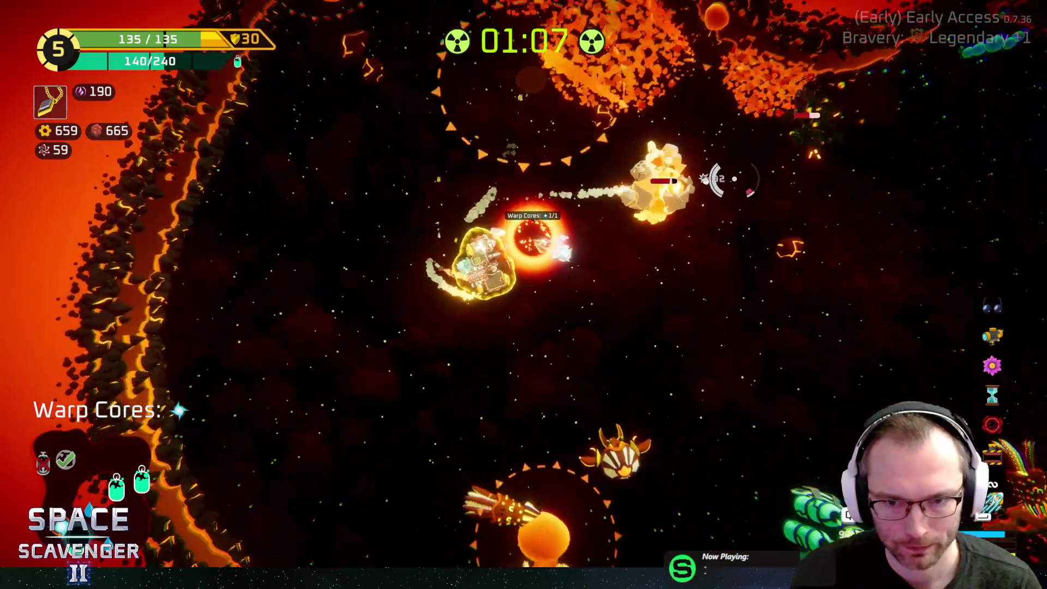
pyautogui.press('a')
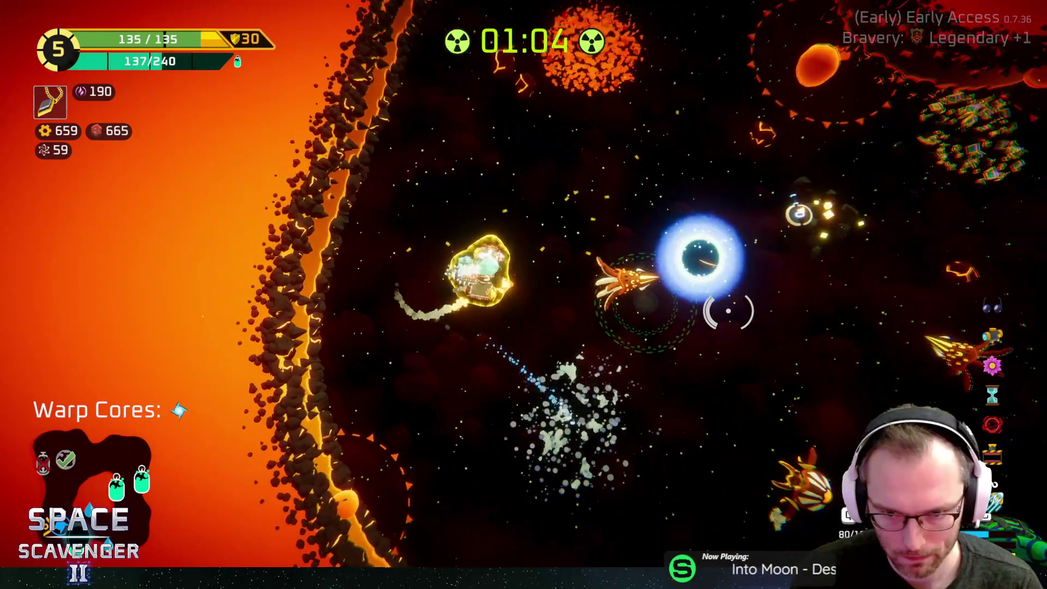
pyautogui.press('w')
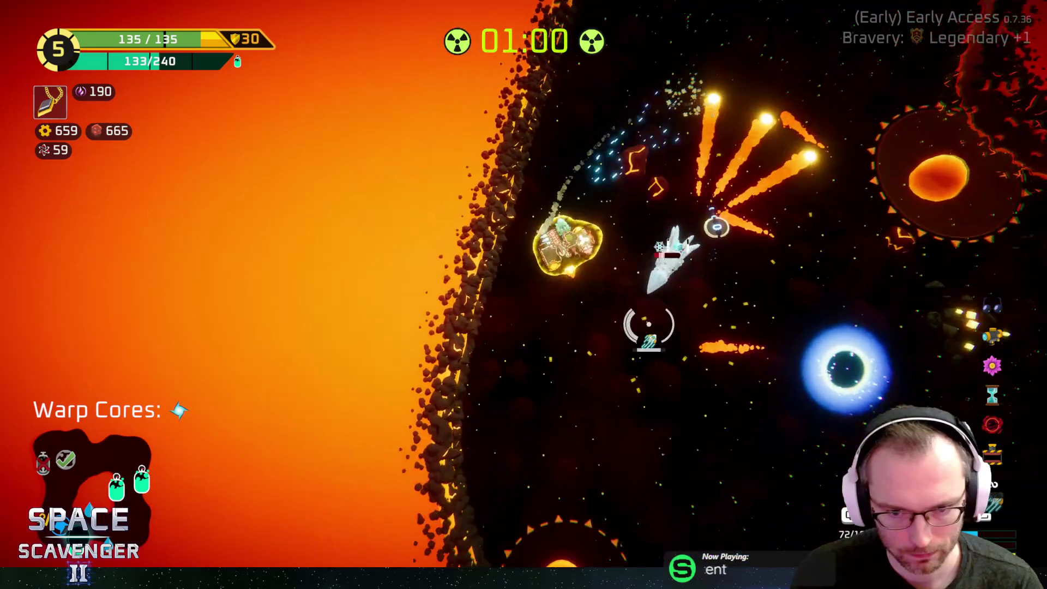
pyautogui.press('d')
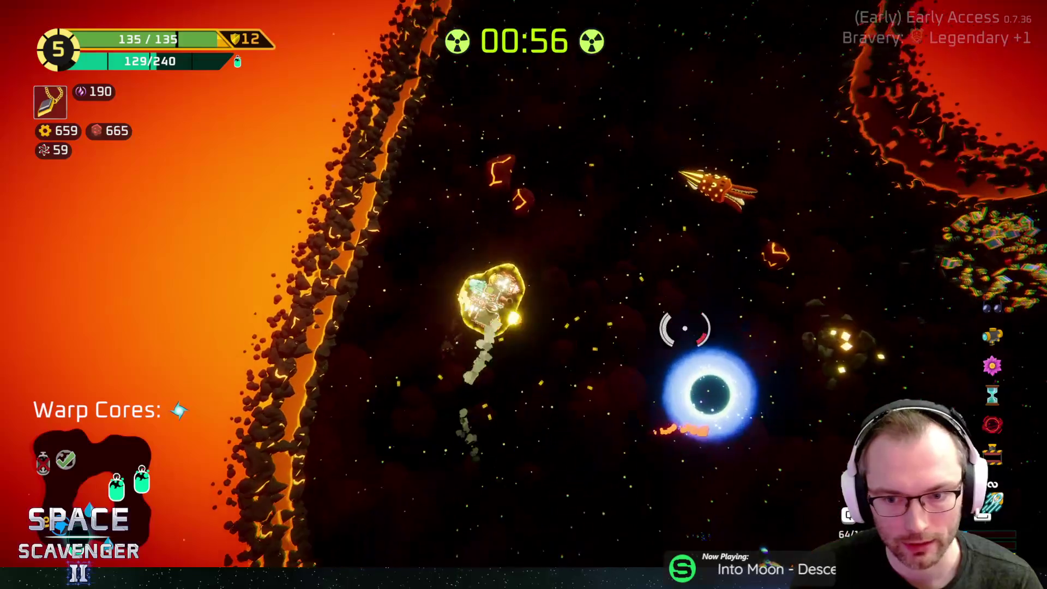
pyautogui.press('Tab')
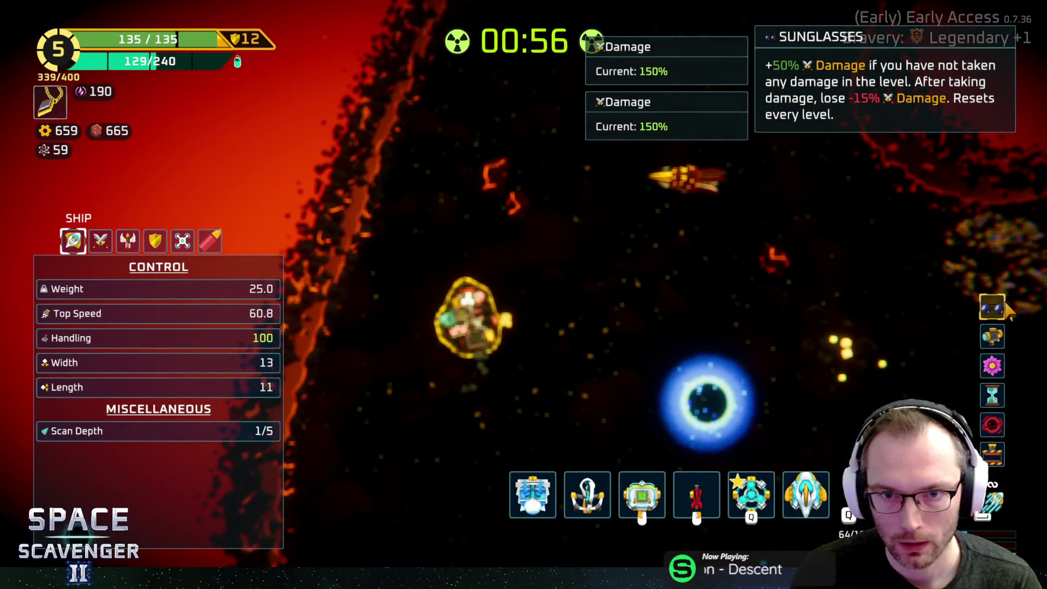
pyautogui.press('Tab')
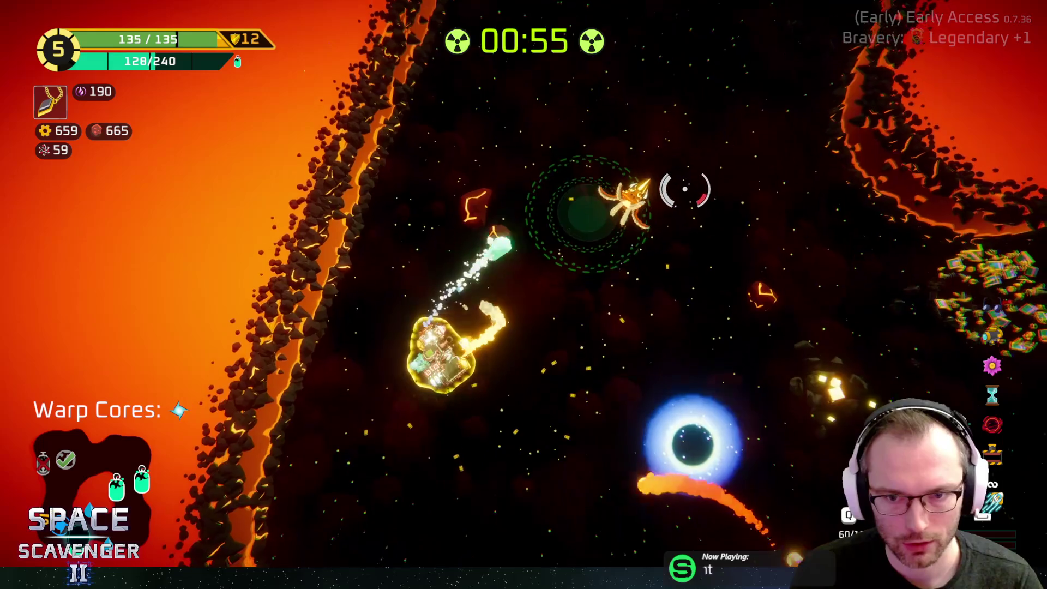
# Step: Fly up and right through the corridor, then down-right past the black hole
pyautogui.press('d')
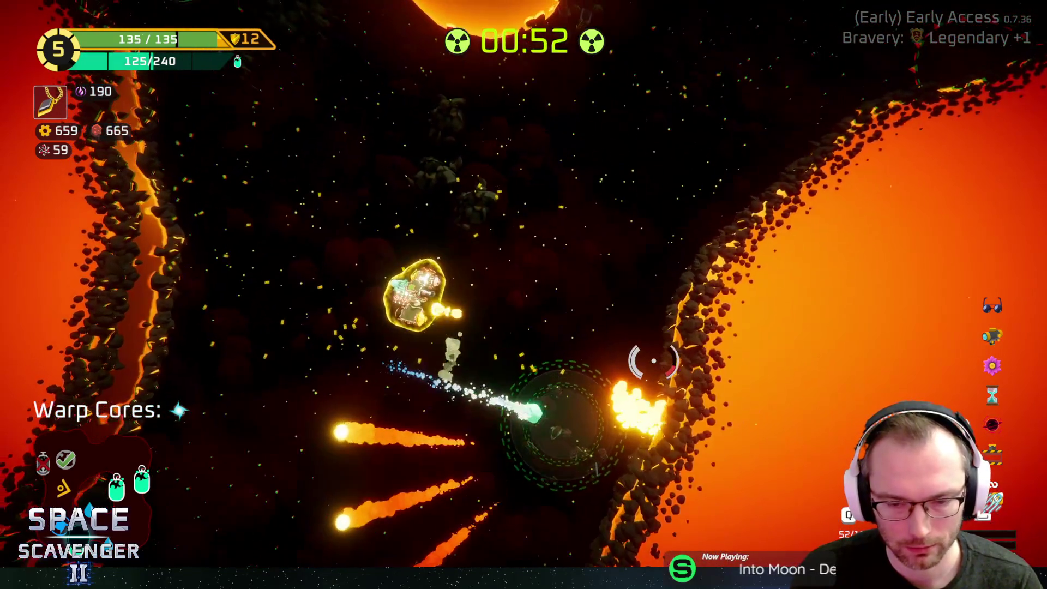
pyautogui.press('w')
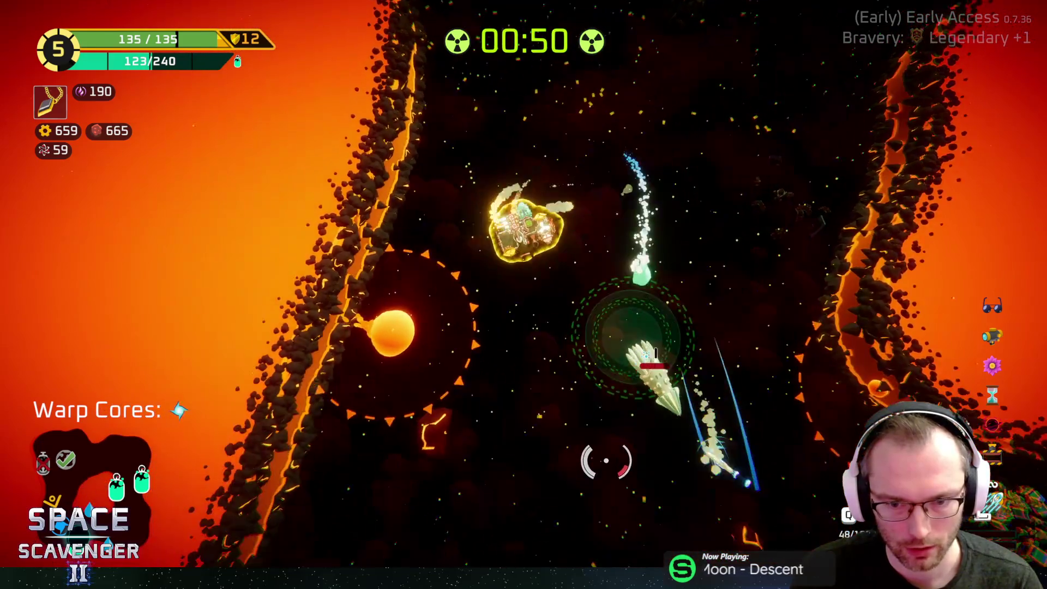
pyautogui.press('w')
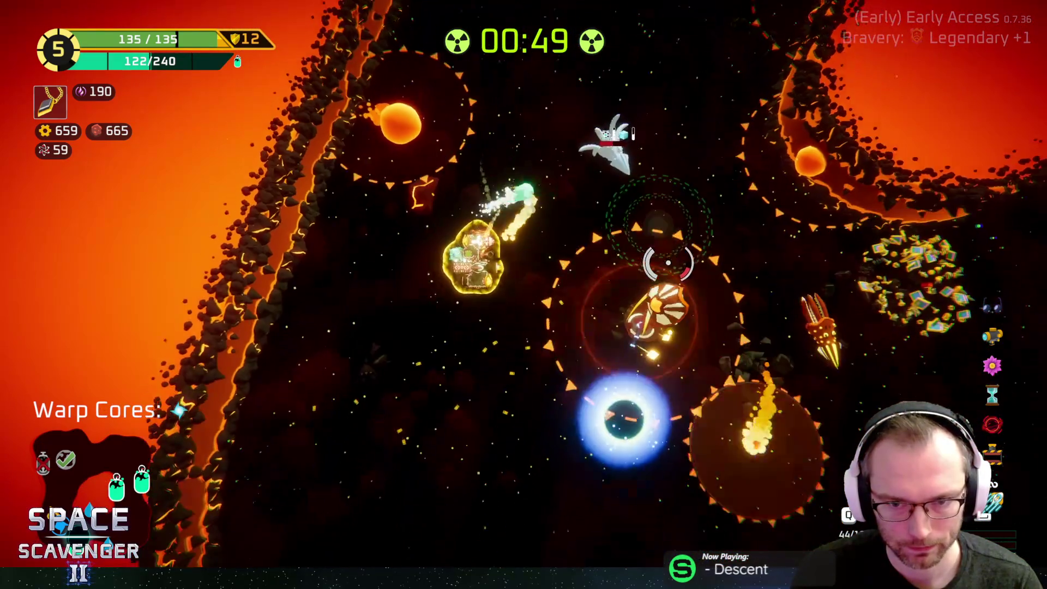
pyautogui.press('s')
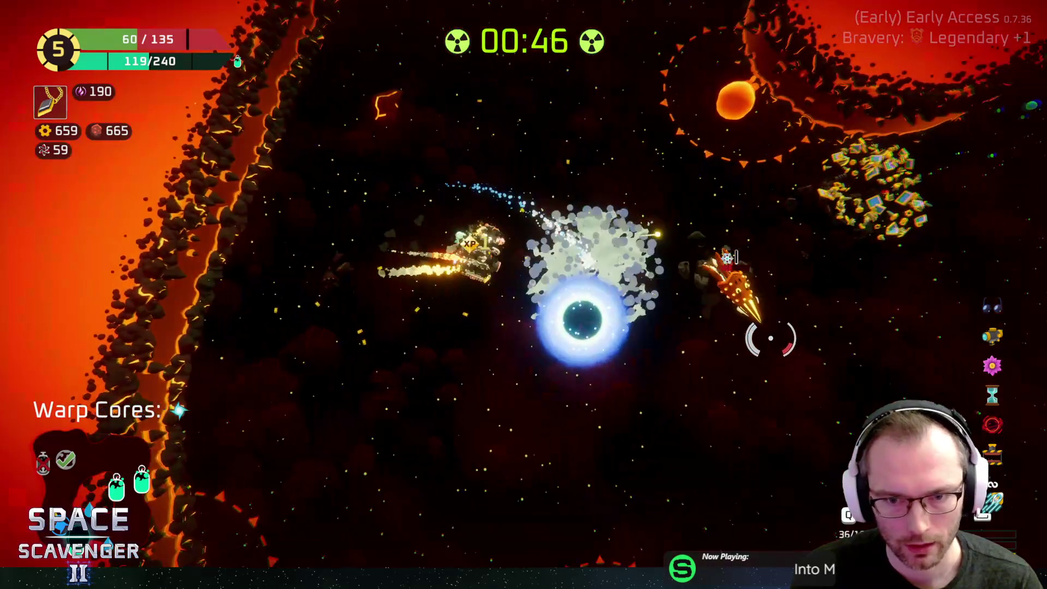
pyautogui.press('s')
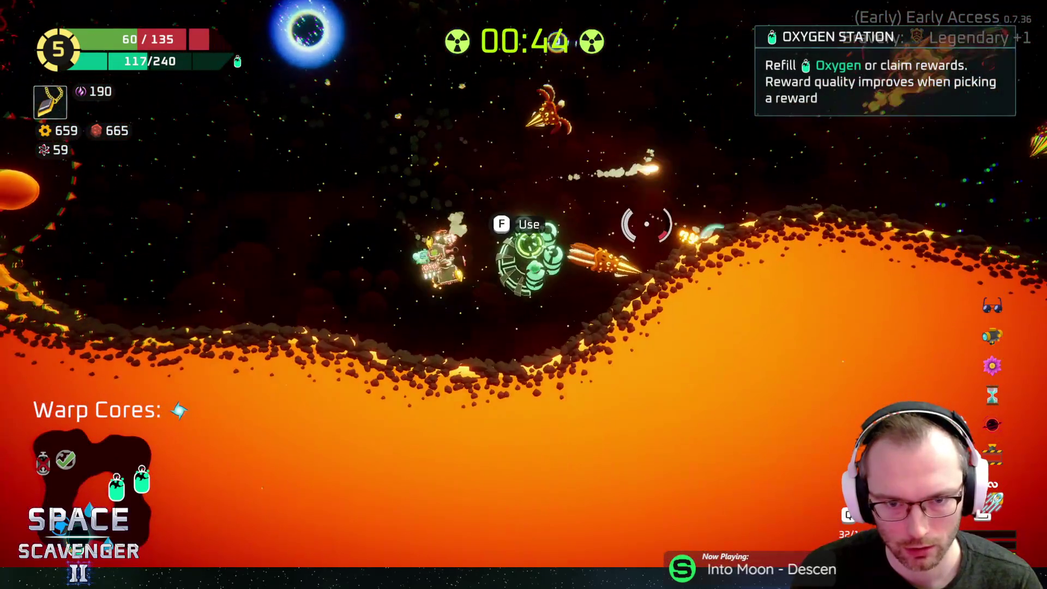
pyautogui.press('a')
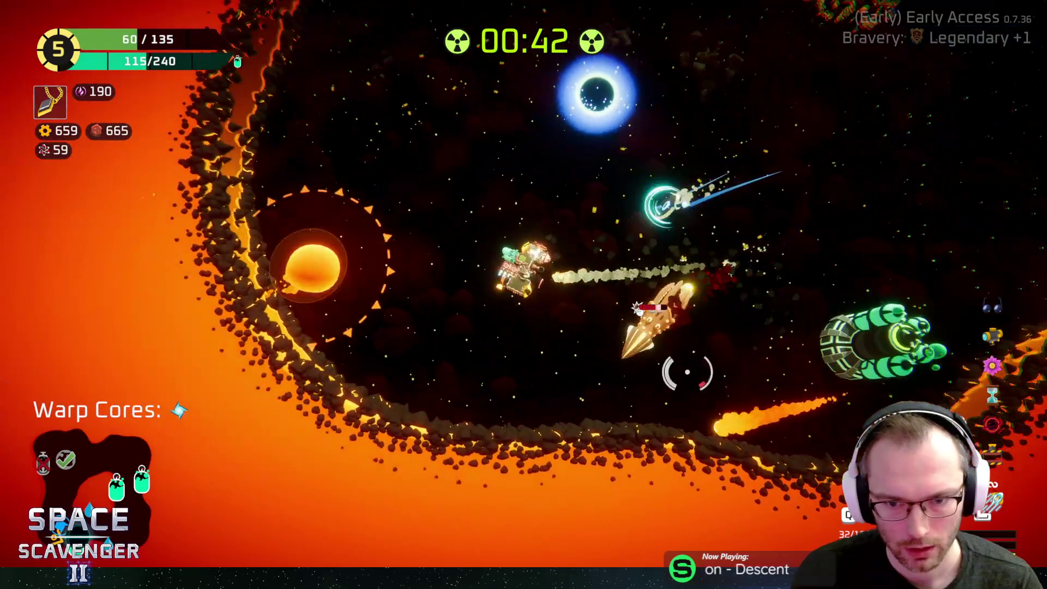
# Step: Steer along the lava shore to the oxygen station and claim the 200 scrap reward
pyautogui.press('d')
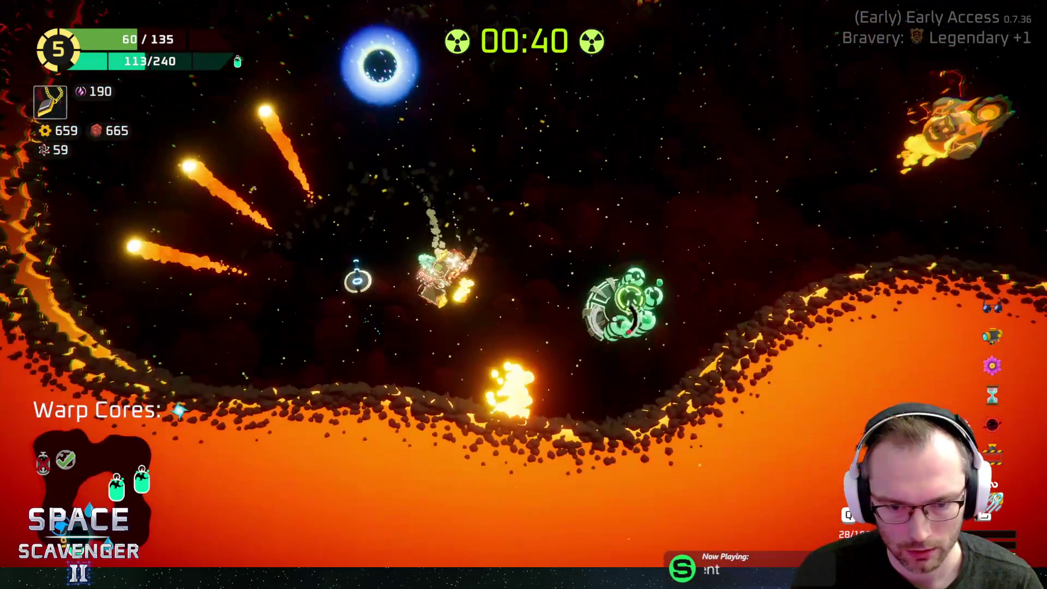
pyautogui.press('a')
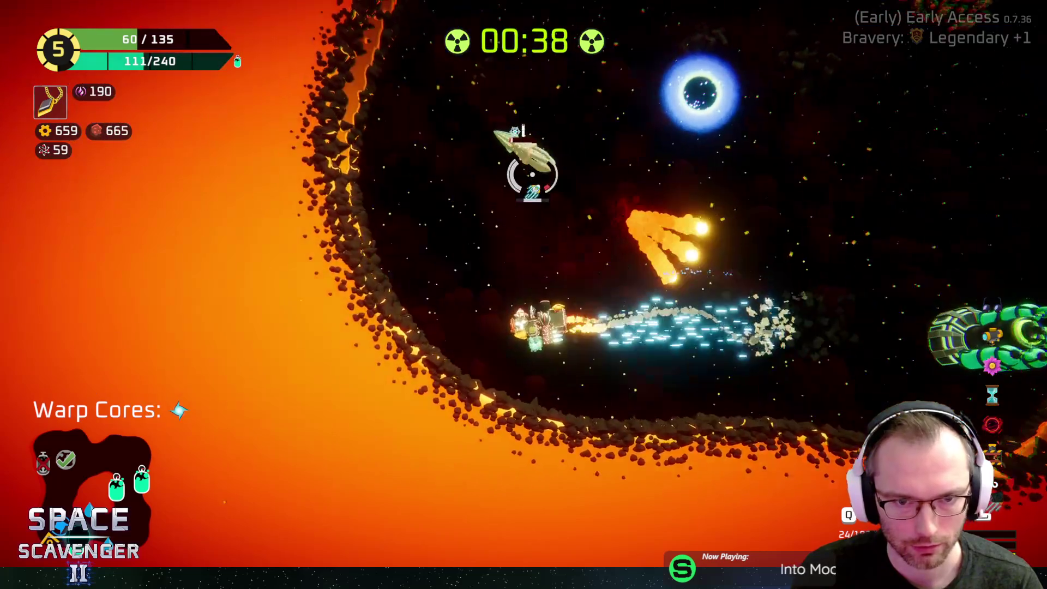
pyautogui.press('d')
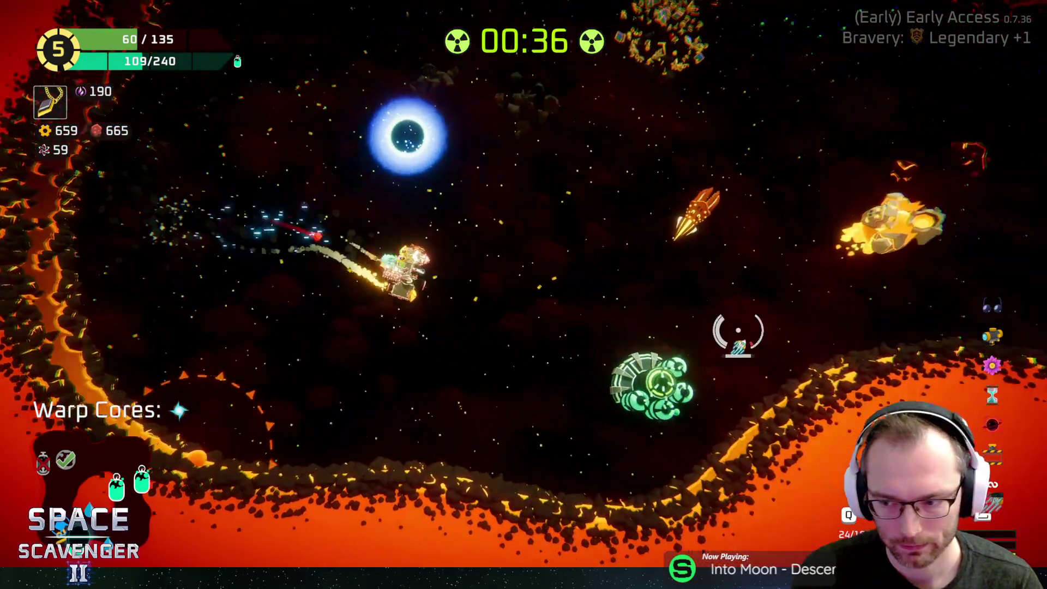
pyautogui.press('d')
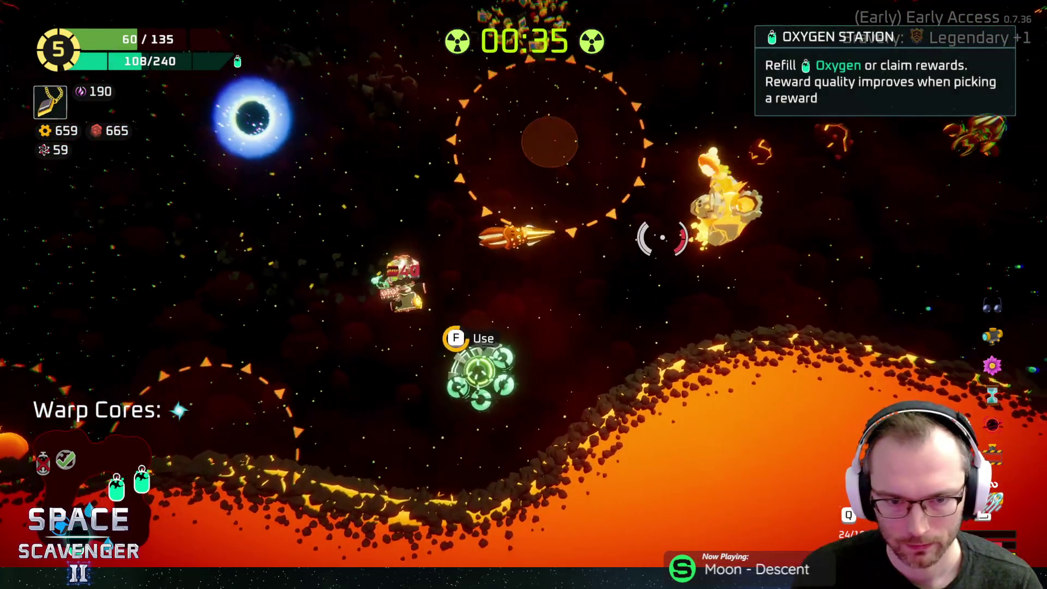
pyautogui.press('e')
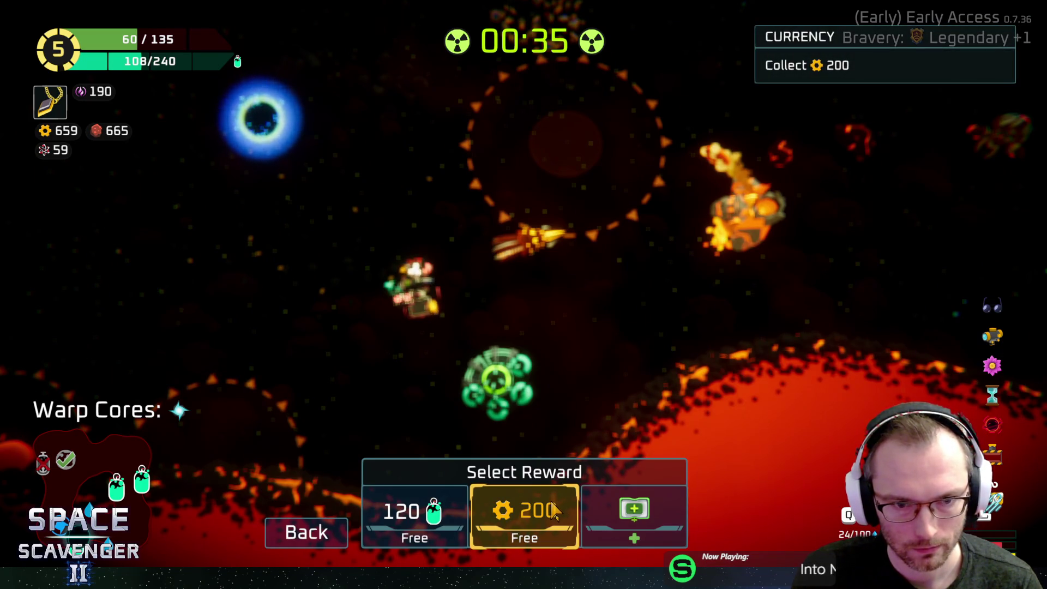
pyautogui.click(554, 508)
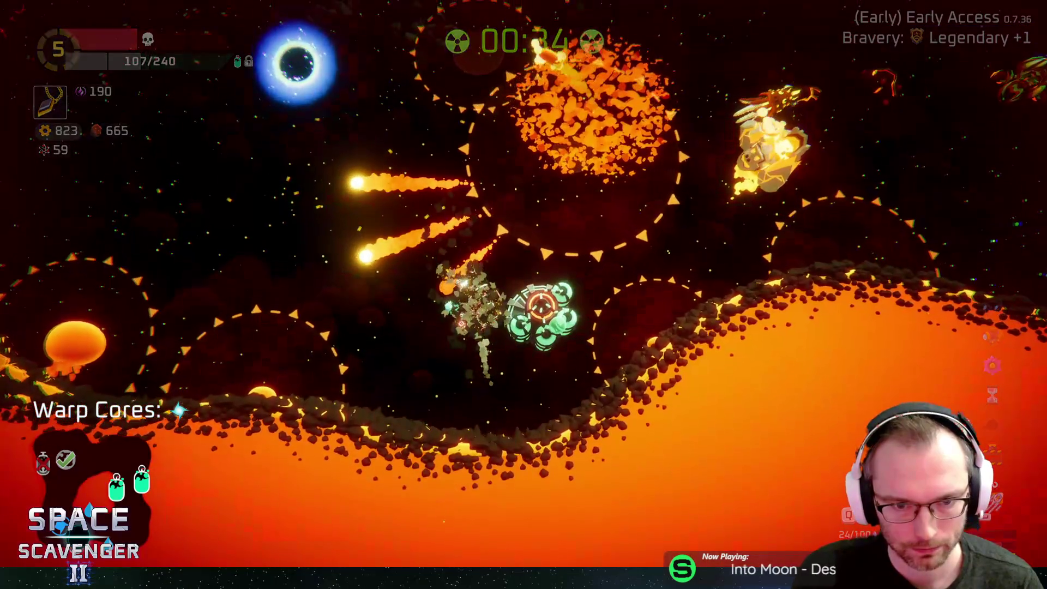
pyautogui.press('d')
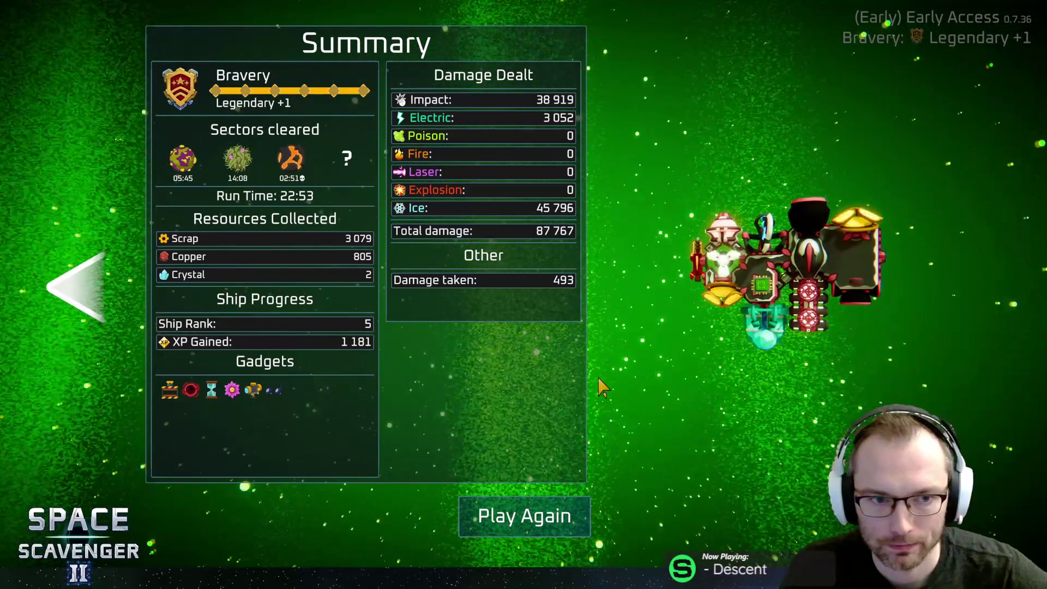
# Step: Check the Progression screen, start another run, quit to desktop, and open HacknPlan's To fix task
pyautogui.click(134, 294)
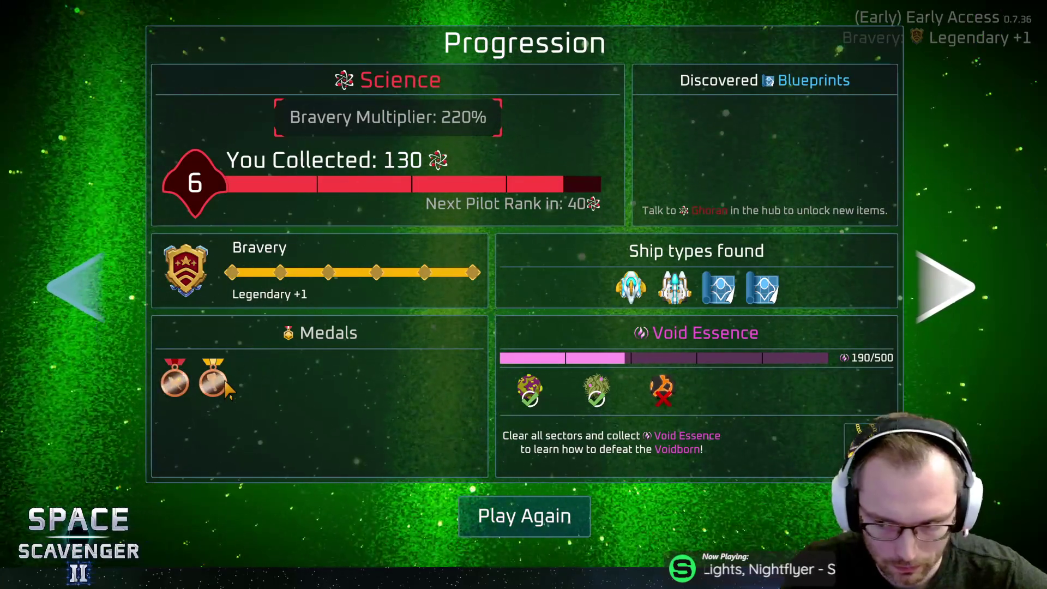
pyautogui.click(510, 516)
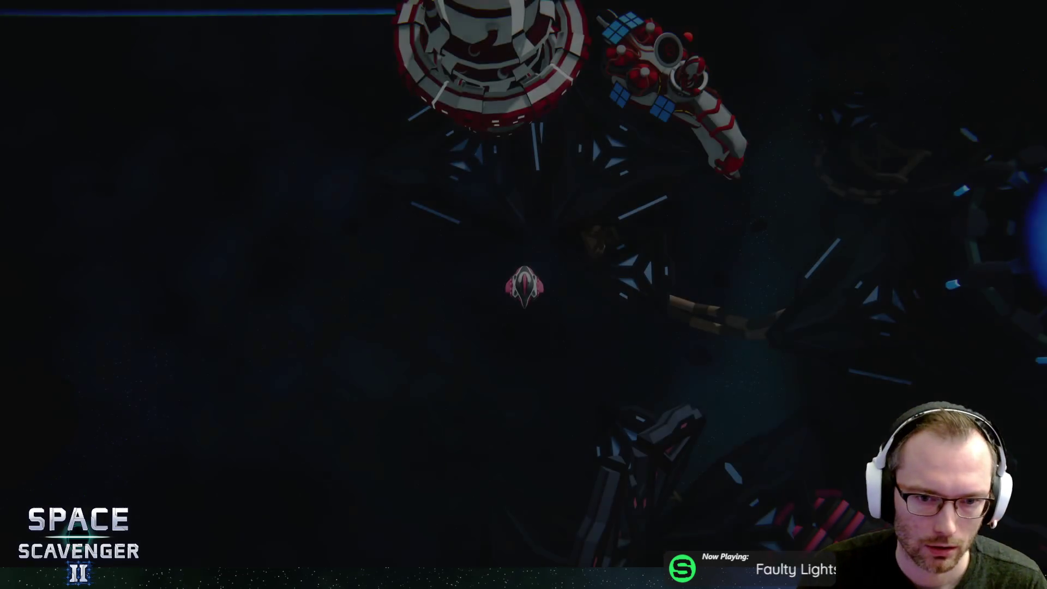
pyautogui.press('Escape')
pyautogui.click(163, 494)
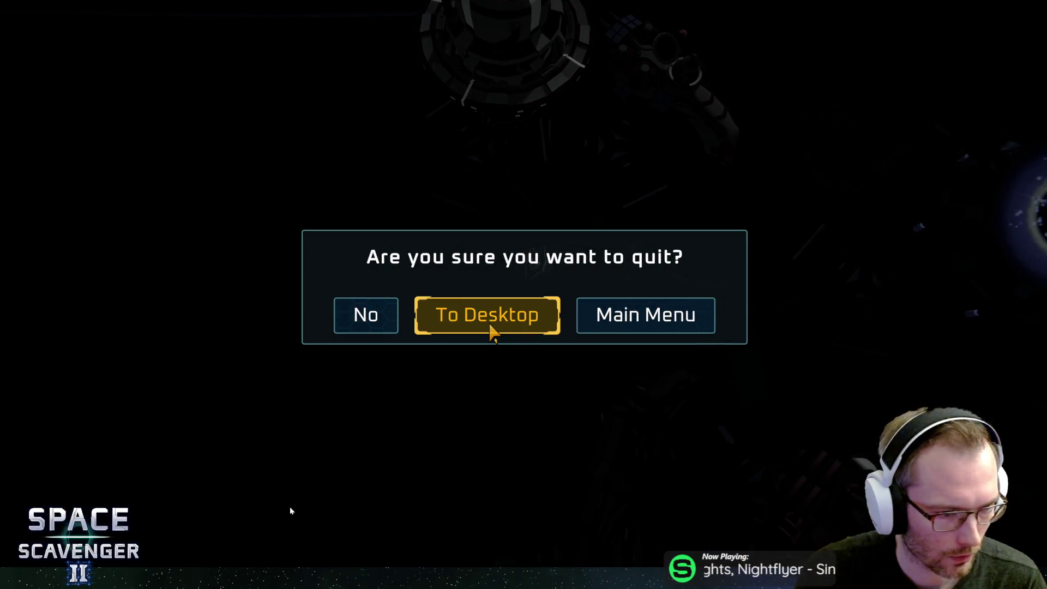
pyautogui.click(491, 330)
pyautogui.click(463, 101)
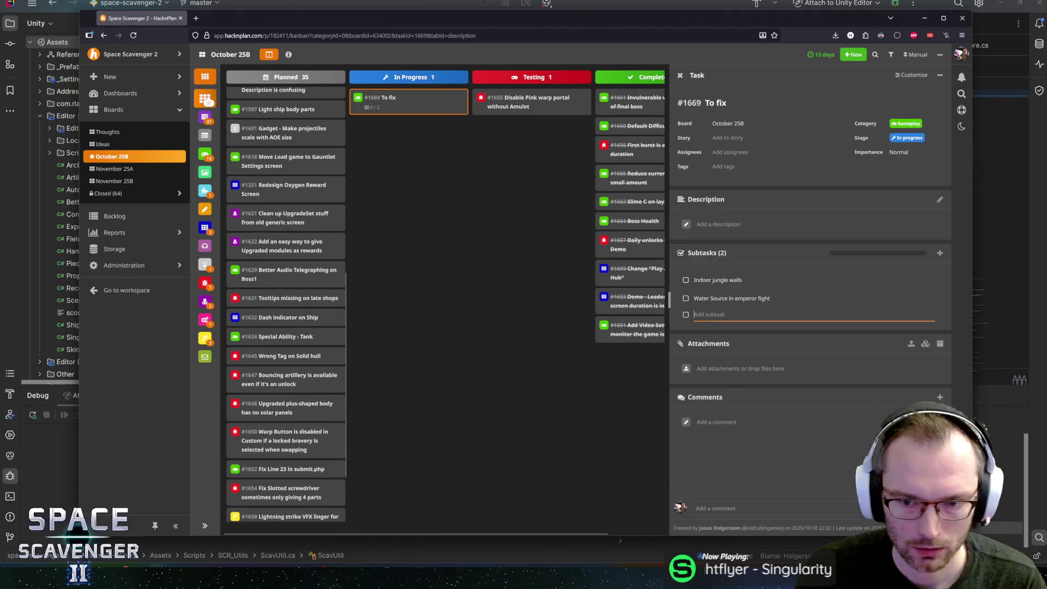
# Step: Add a 'Play again button' subtask to the HacknPlan To fix task and return to Rider
pyautogui.write('Play again button')
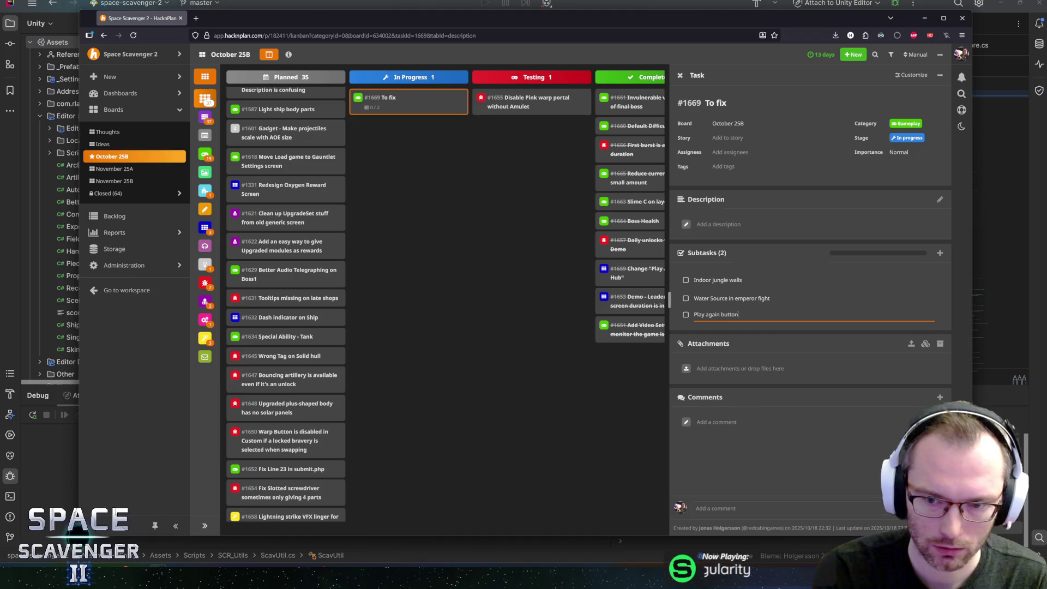
pyautogui.press('Return')
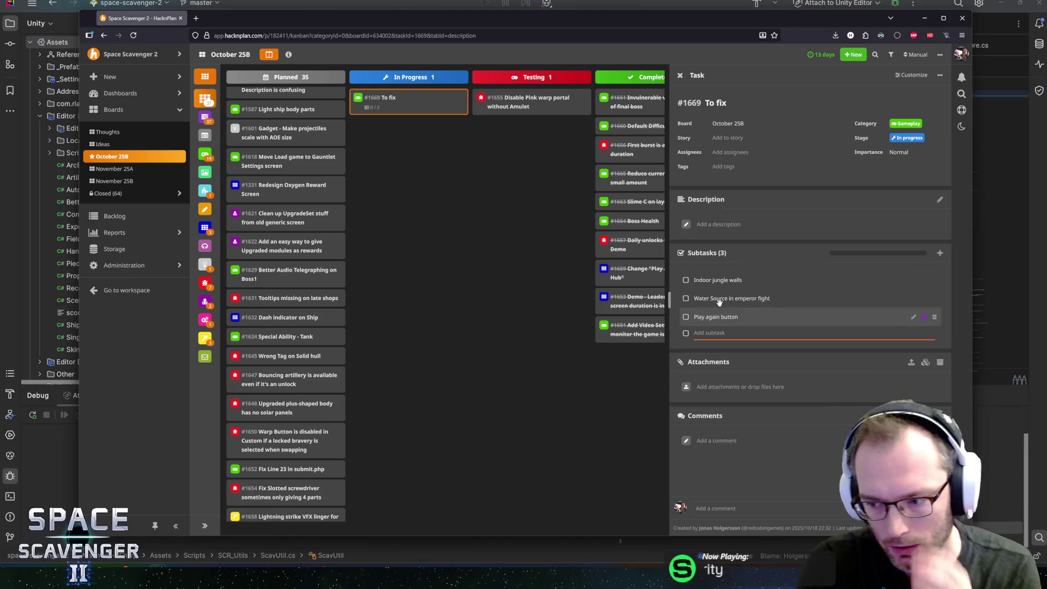
pyautogui.hotkey('alt', 'Tab')
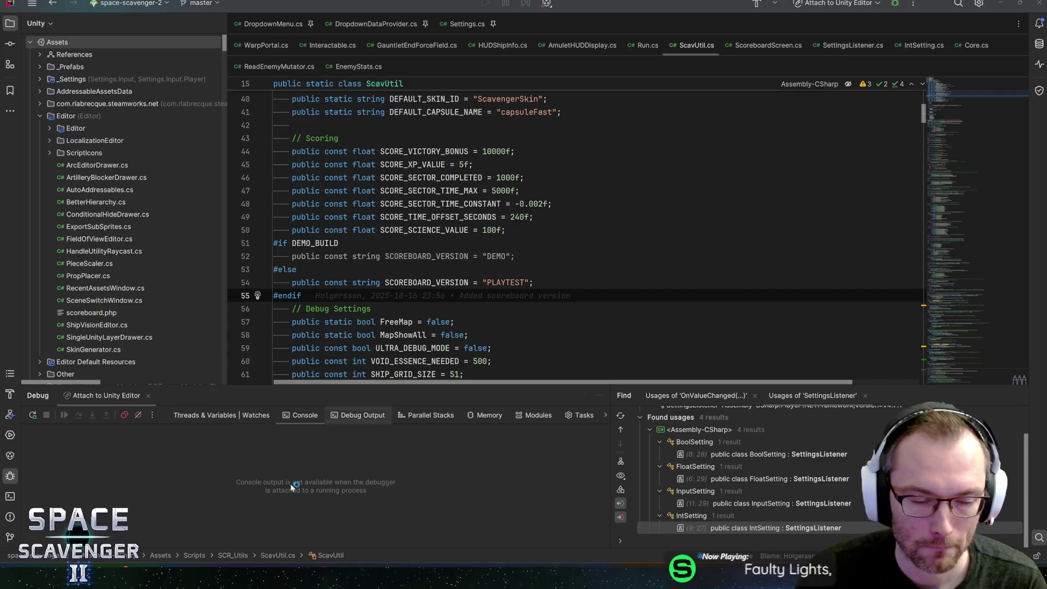
# Step: Launch Unity Hub and open the space-scavenger-2 project from its Projects list
pyautogui.hotkey('alt', 'Tab')
pyautogui.hotkey('alt', 'Tab')
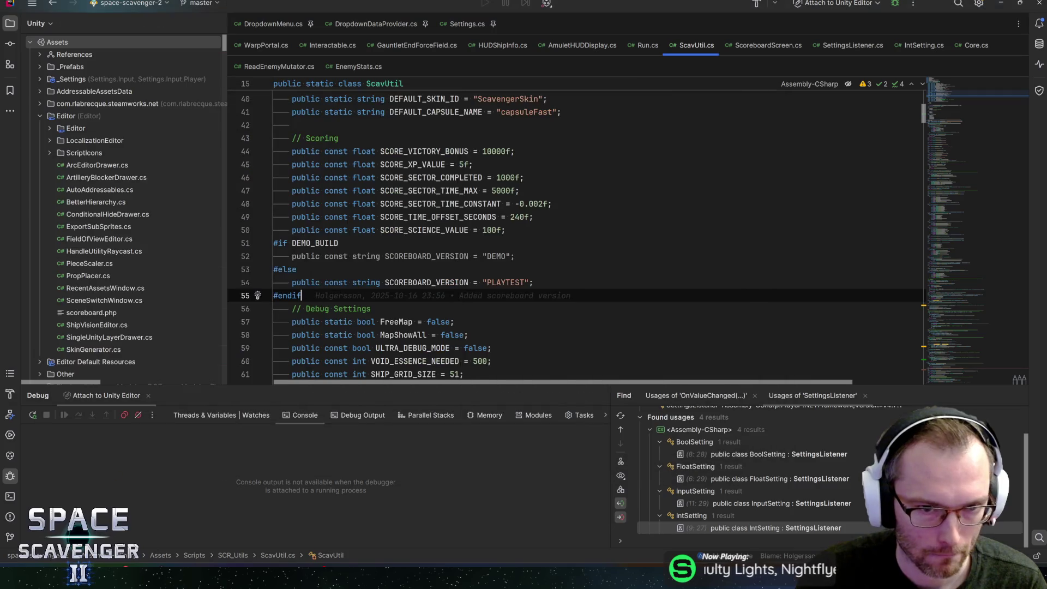
pyautogui.hotkey('alt', 'Tab')
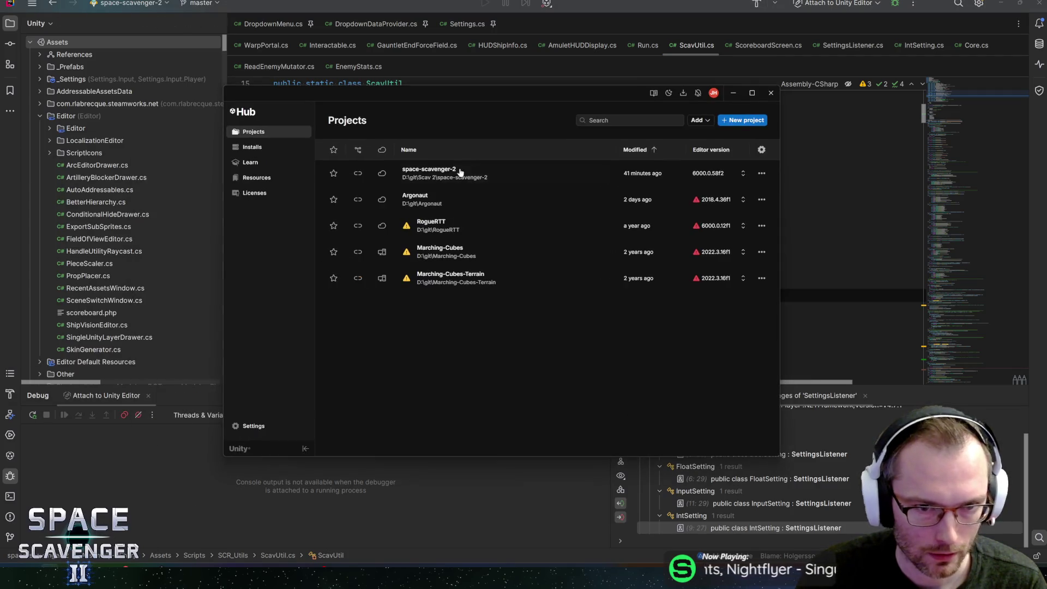
pyautogui.click(476, 173)
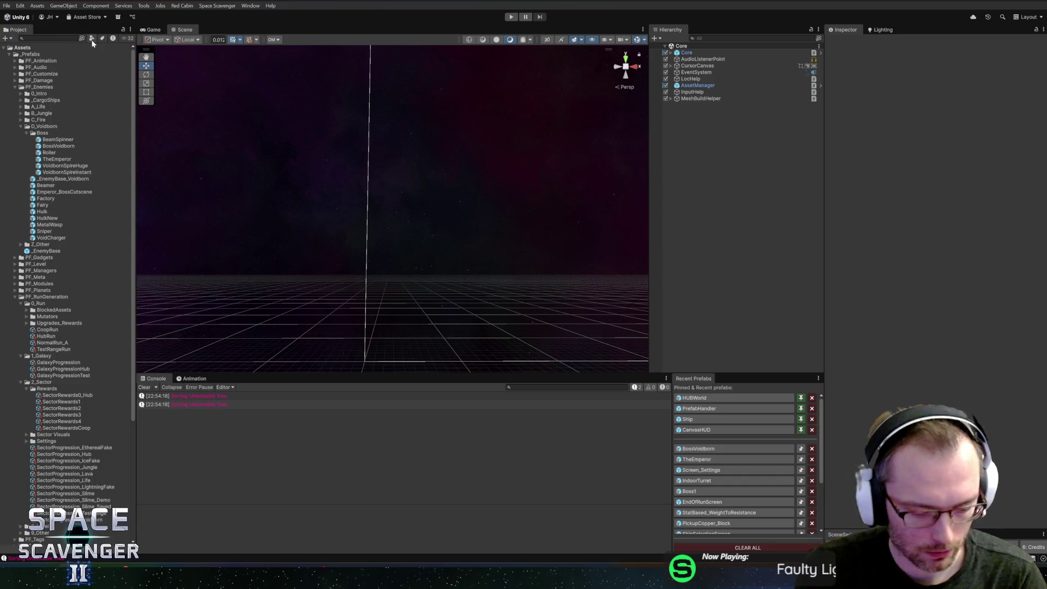
# Step: Search the Localization Editor for the existing 'play again' string, then close it
pyautogui.hotkey('ctrl', 'l')
pyautogui.click(562, 145)
pyautogui.write('play again')
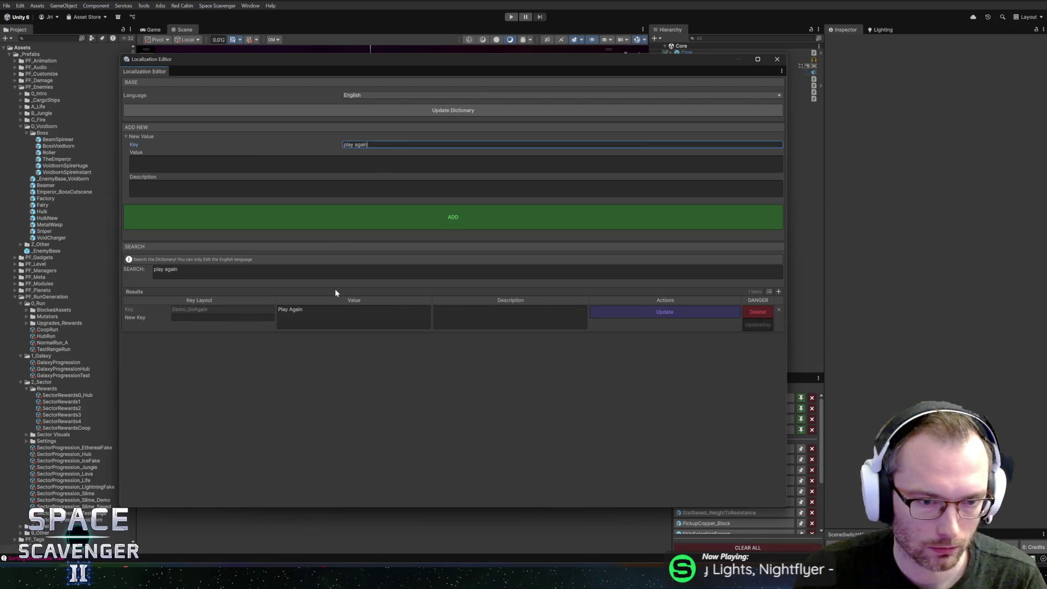
pyautogui.hotkey('ctrl', 'a')
pyautogui.press('BackSpace')
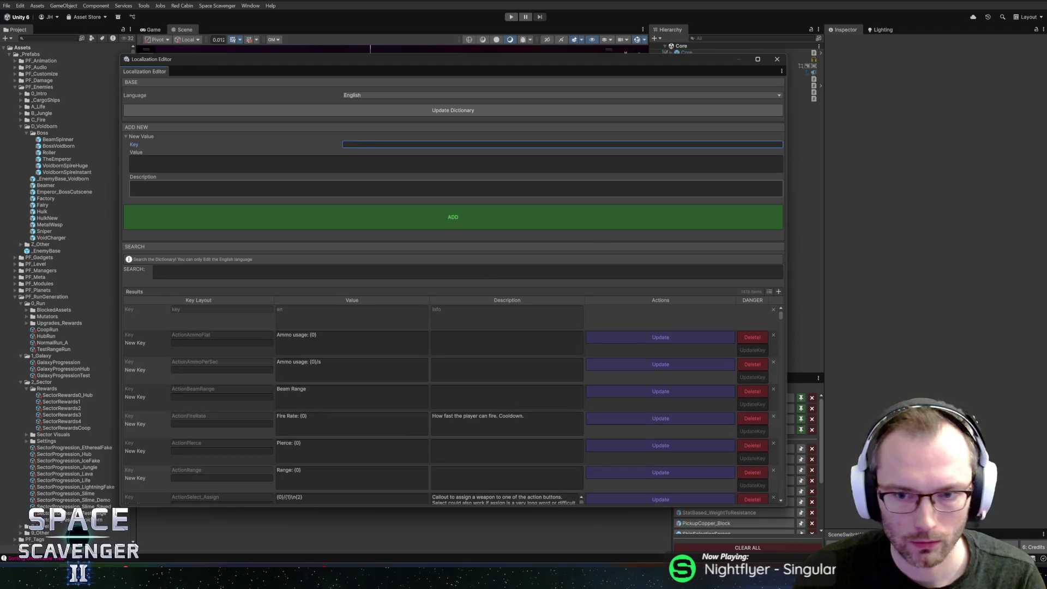
pyautogui.click(778, 60)
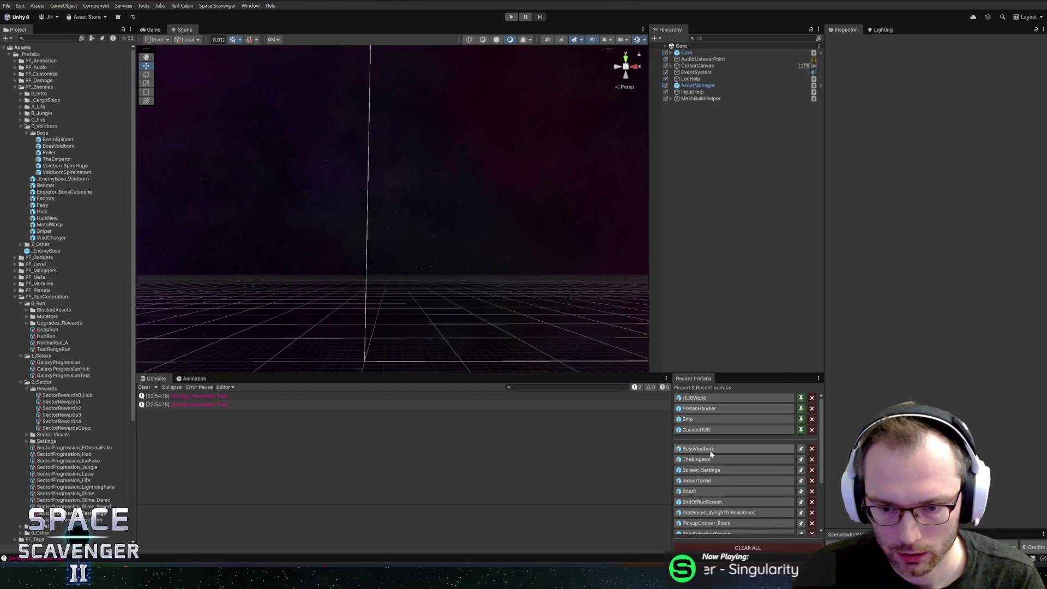
# Step: In the EndOfRunScreen prefab, set ButtonVisuals_Glossy's text to DeathReturnToHub ('To Hub') and update the dictionary
pyautogui.click(710, 502)
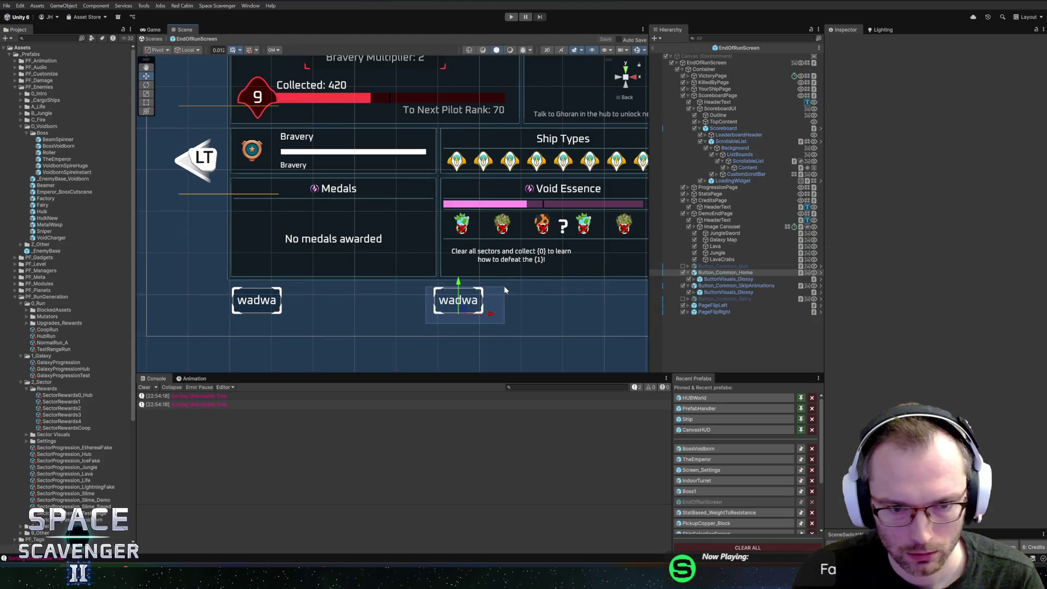
pyautogui.click(474, 295)
pyautogui.click(728, 278)
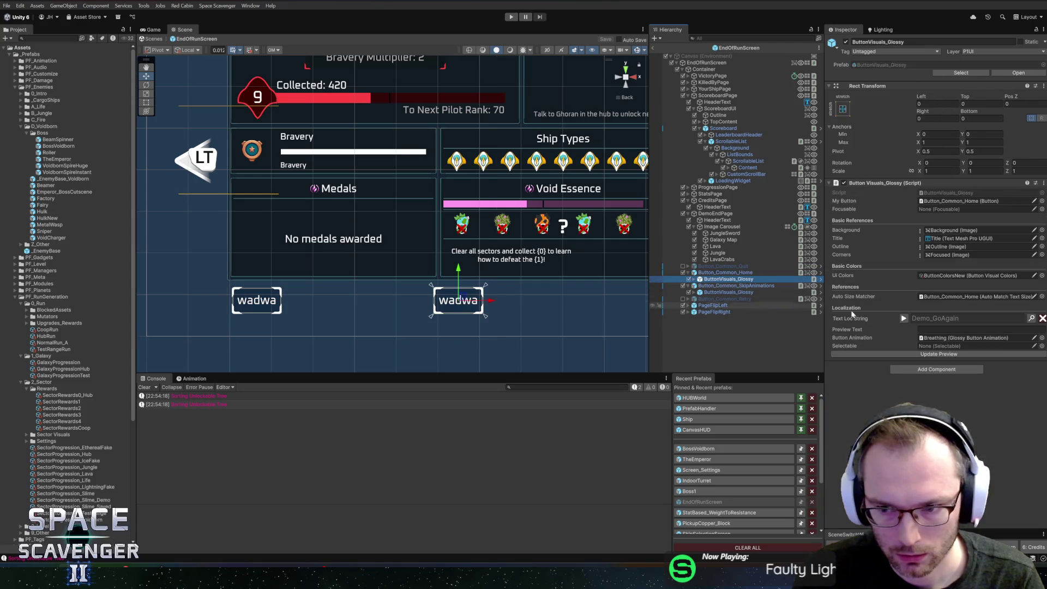
pyautogui.click(1032, 318)
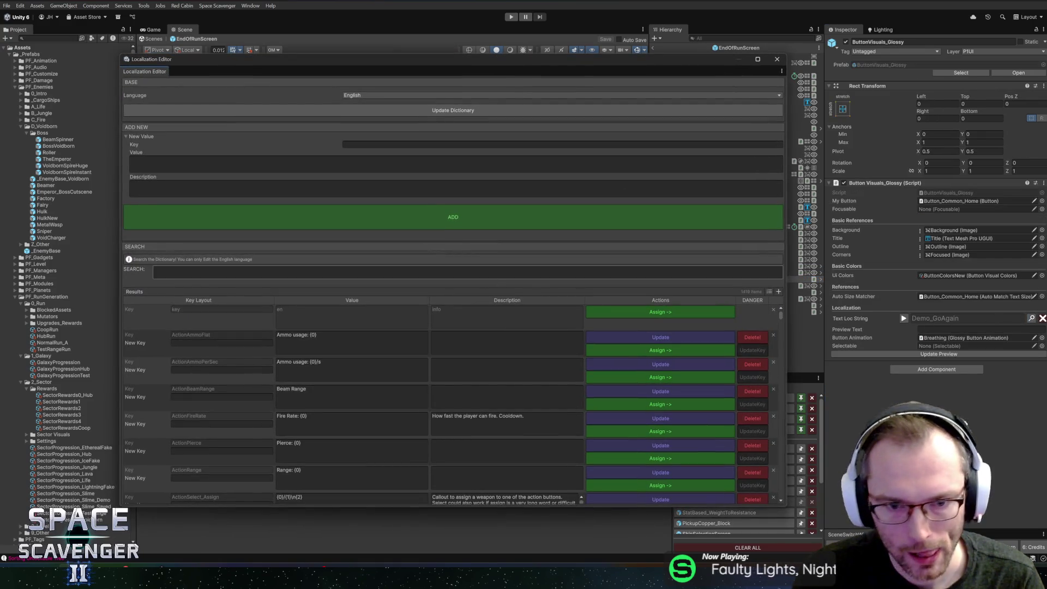
pyautogui.write('To Hub')
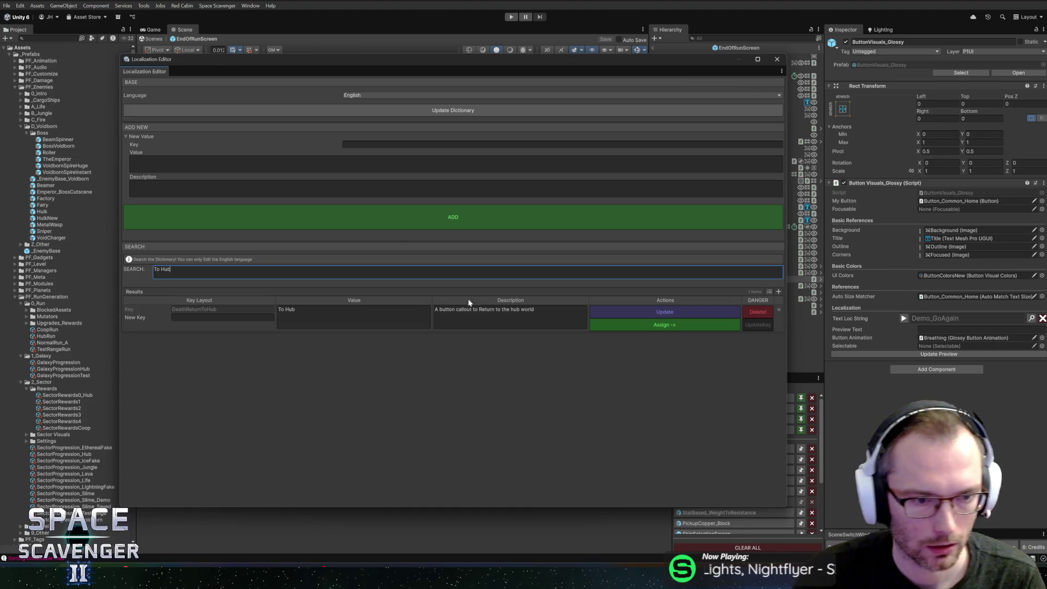
pyautogui.click(664, 324)
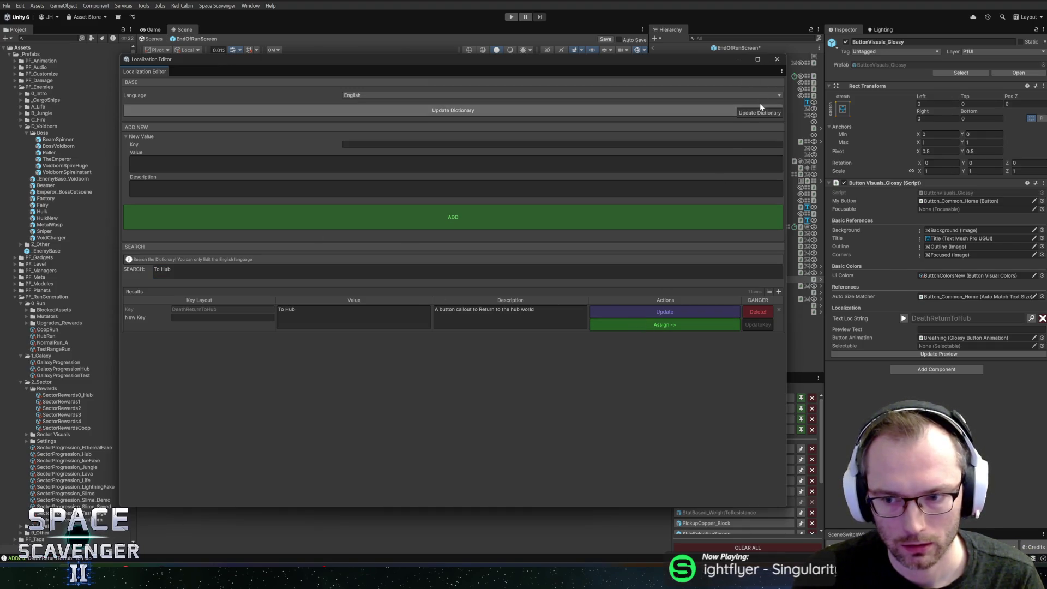
pyautogui.click(760, 104)
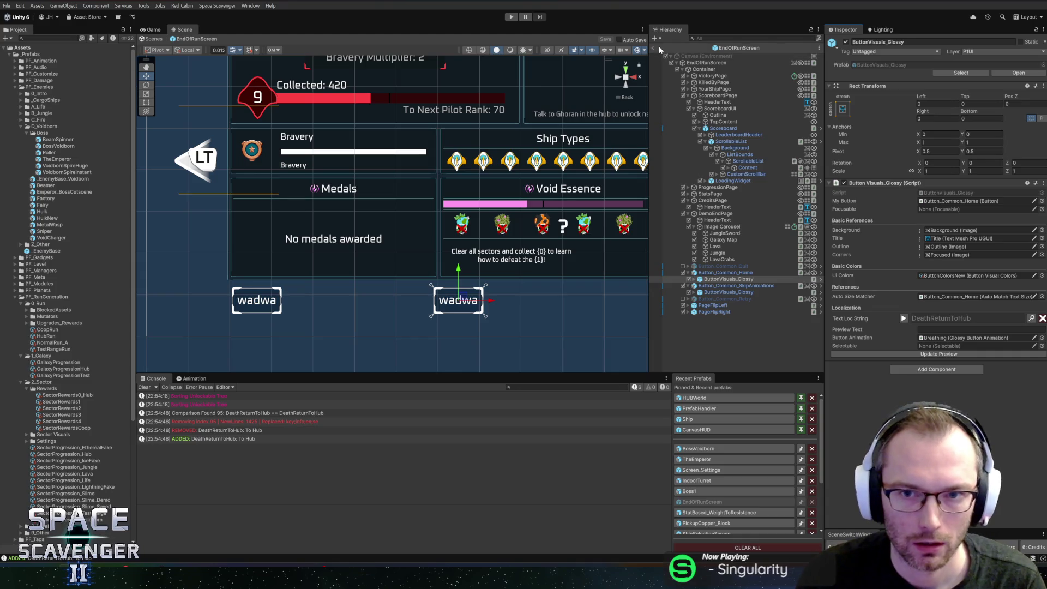
pyautogui.click(654, 48)
# Step: Tick off the Play again button subtask in HacknPlan and return to Unity
pyautogui.hotkey('alt', 'Tab')
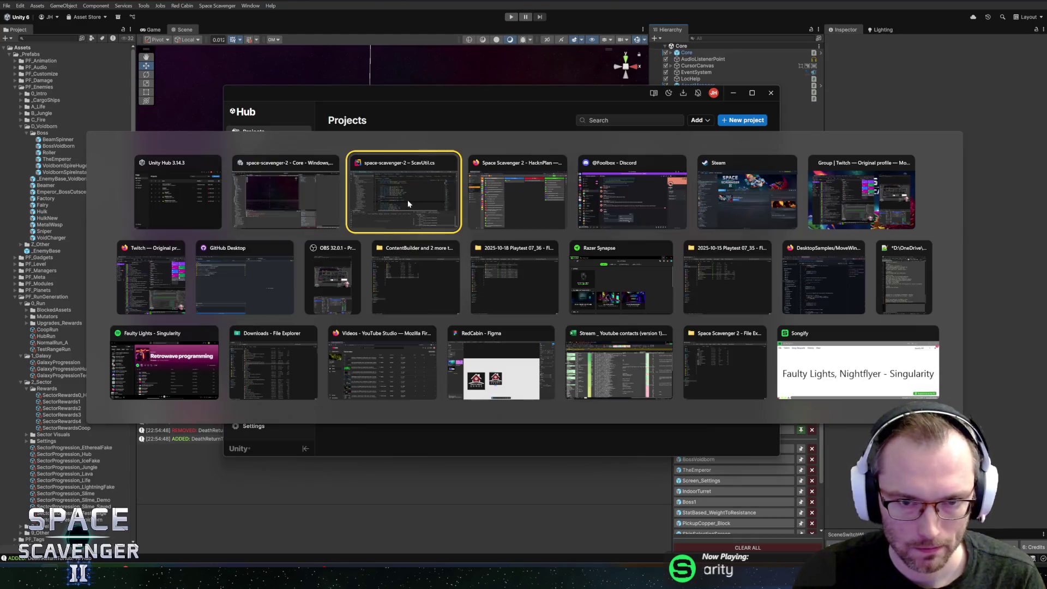
pyautogui.click(509, 180)
pyautogui.click(393, 102)
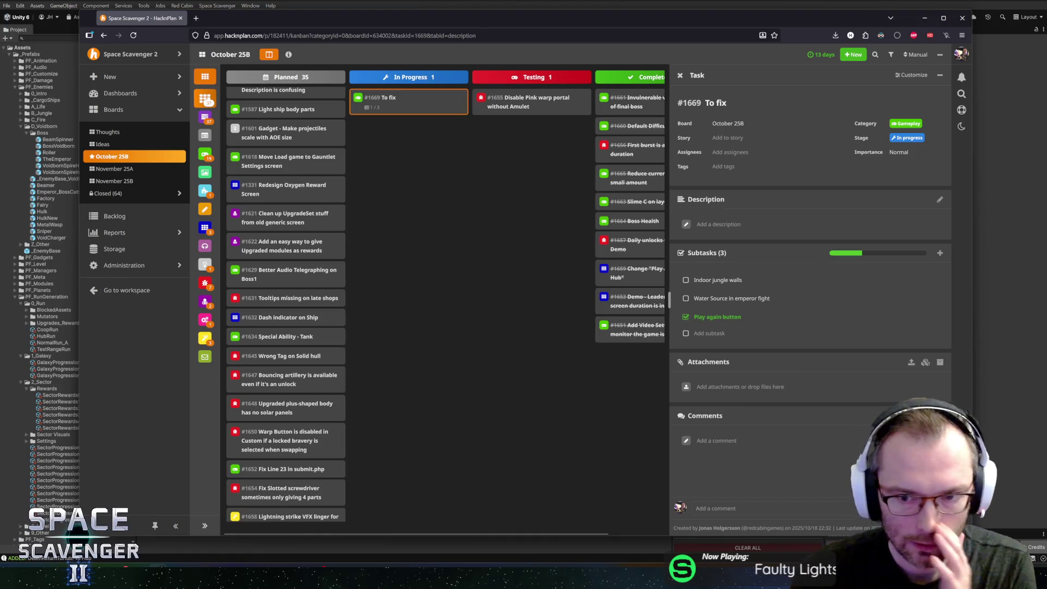
pyautogui.hotkey('alt', 'Tab')
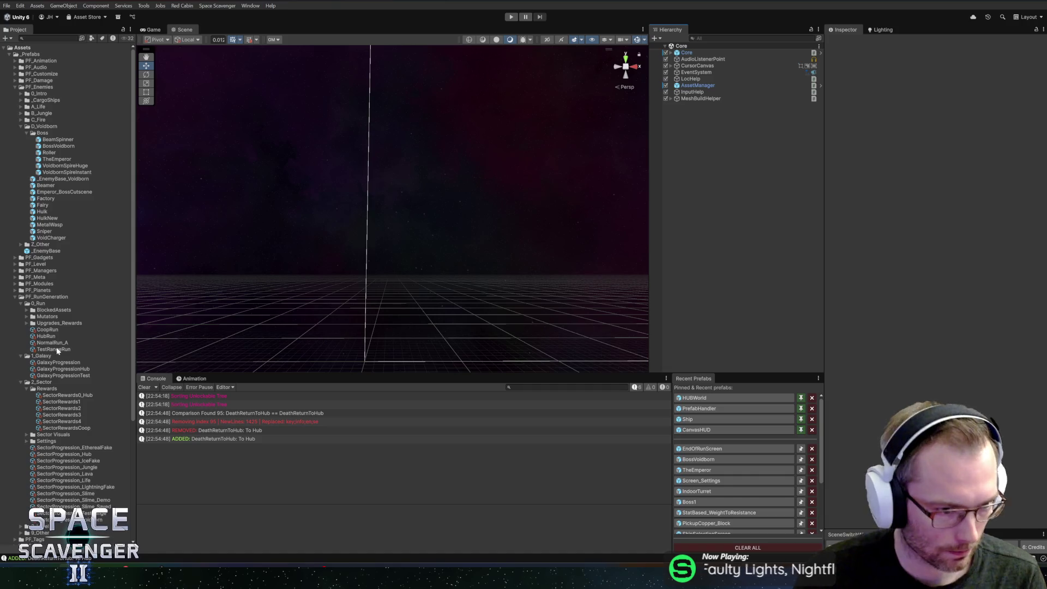
# Step: Inspect SectorProgression_Jungle, then select Level_Indoor_114_Jungle in the 3_Levels folder
pyautogui.scroll(-5, 53, 395)
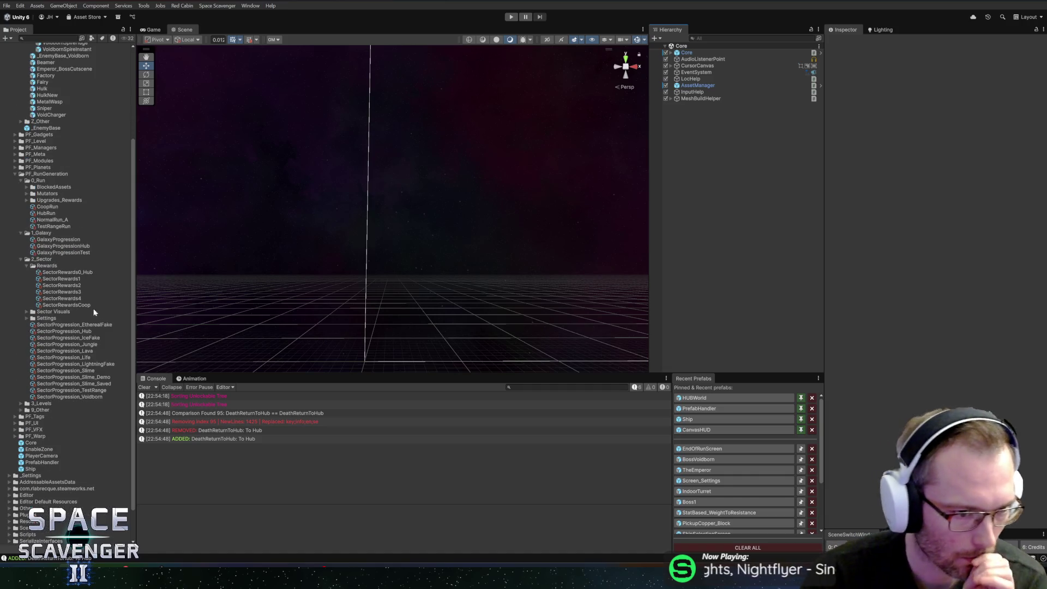
pyautogui.click(76, 345)
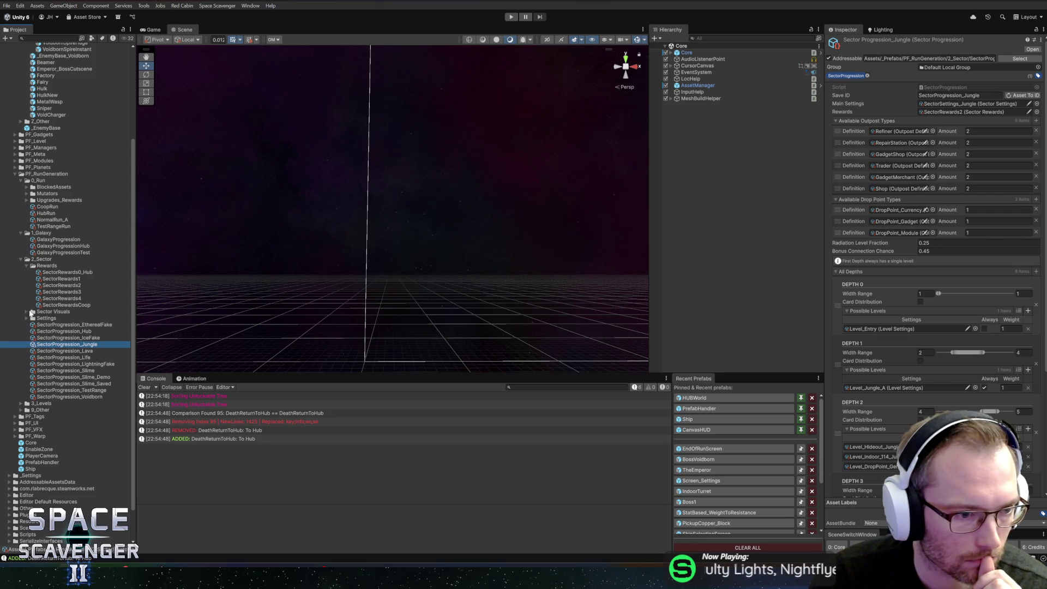
pyautogui.scroll(-2, 27, 349)
pyautogui.click(22, 364)
pyautogui.scroll(-5, 49, 359)
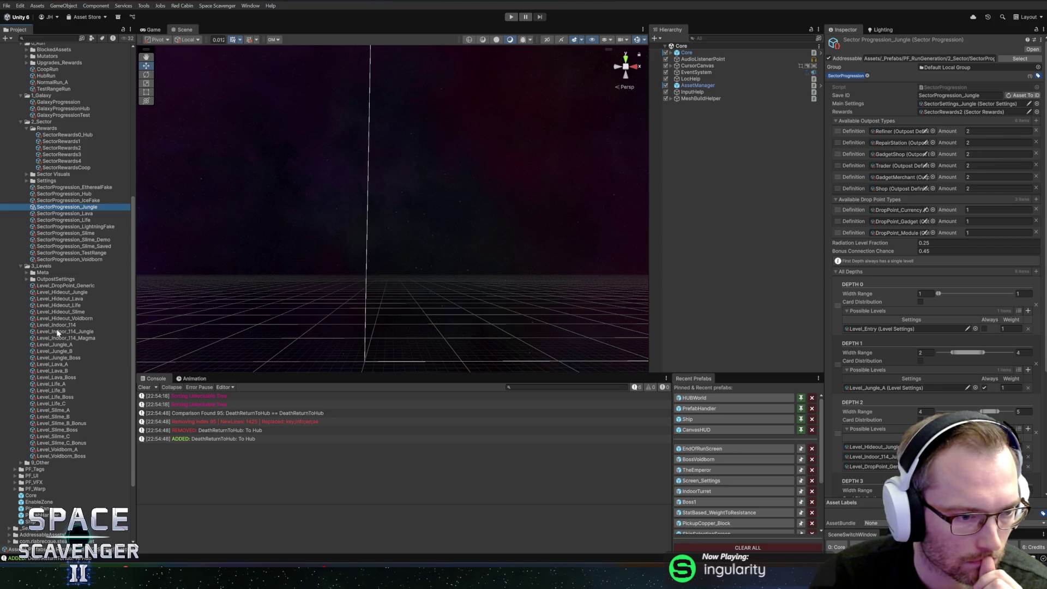
pyautogui.click(53, 331)
# Step: Open the level's SectorSettings_Indoor_Jungle asset and bring up its Walls material picker
pyautogui.scroll(-5, 911, 349)
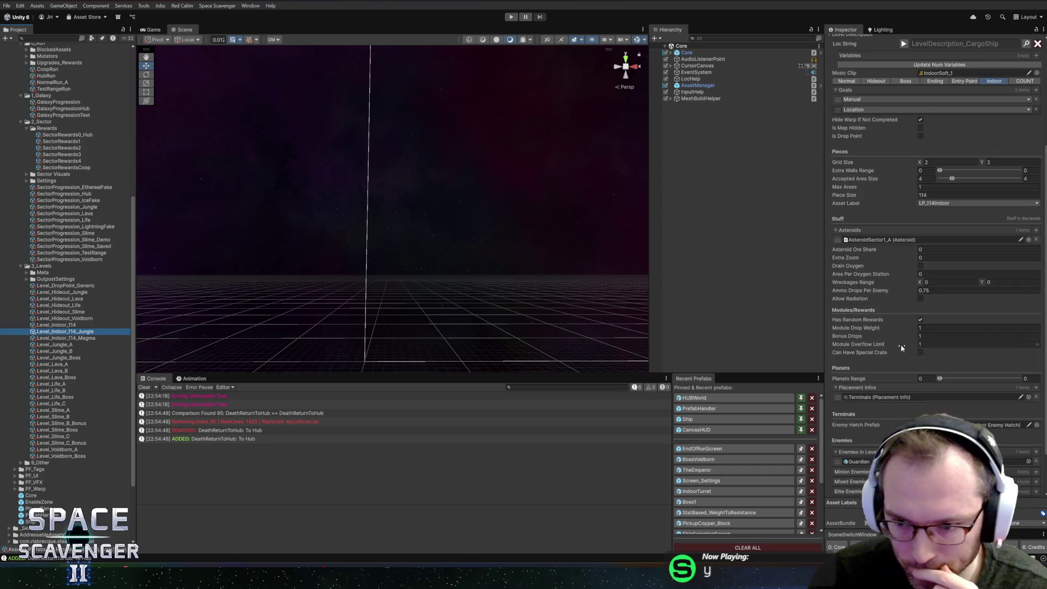
pyautogui.scroll(5, 905, 381)
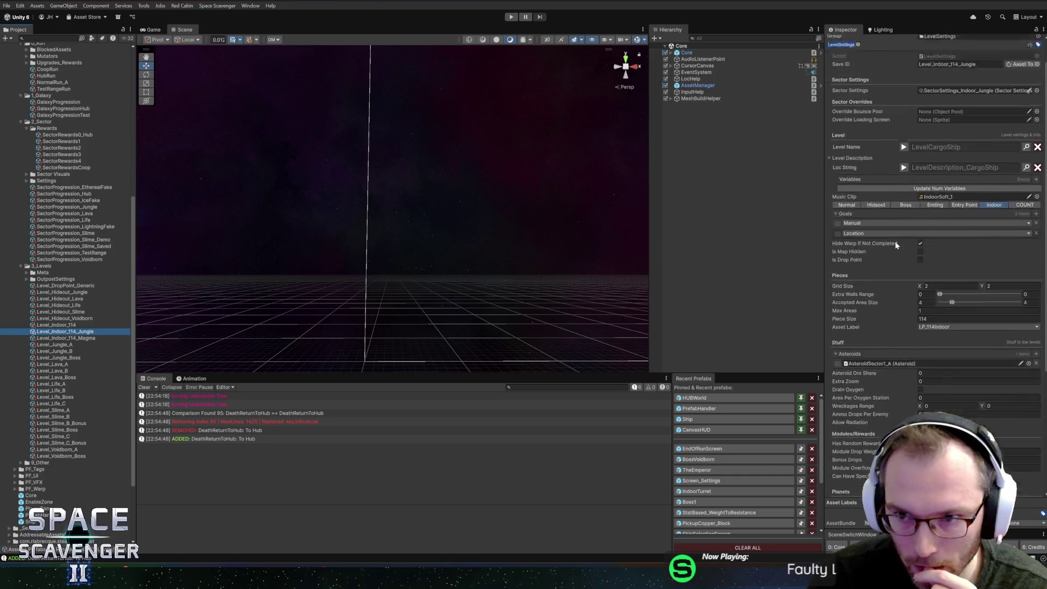
pyautogui.click(943, 121)
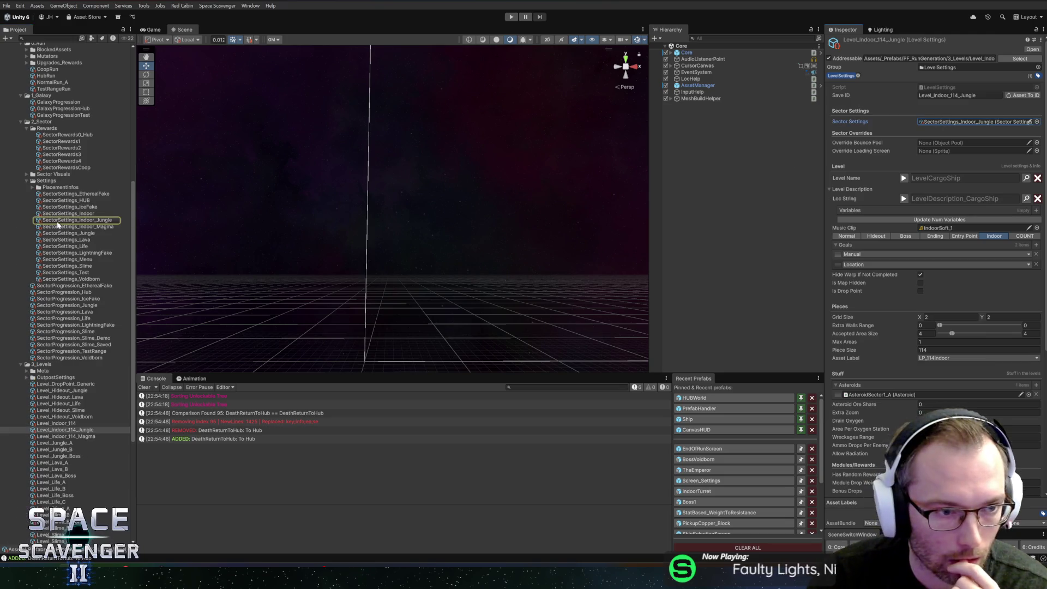
pyautogui.click(76, 220)
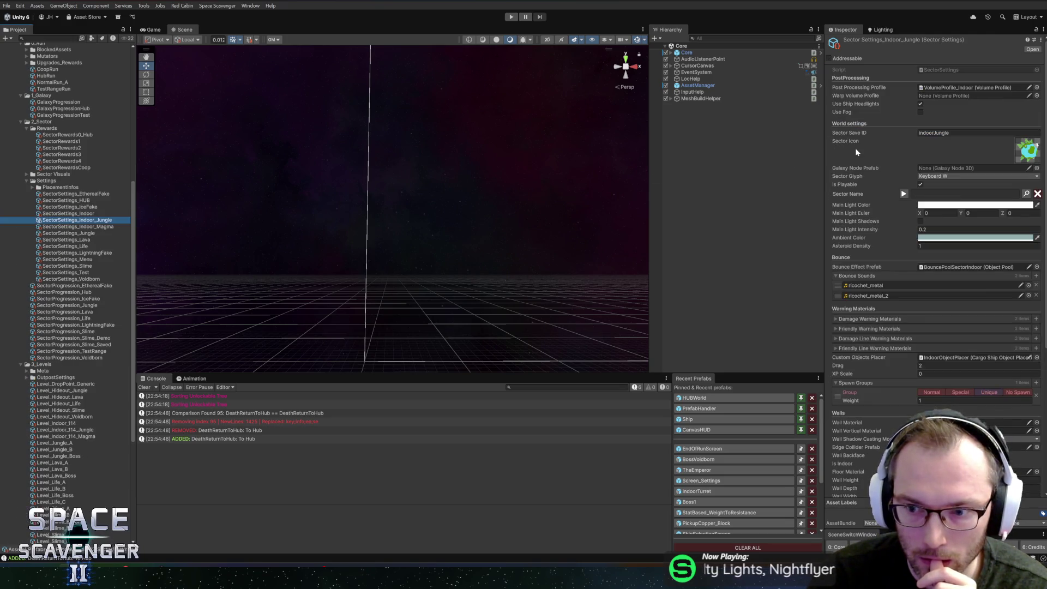
pyautogui.scroll(-3, 872, 230)
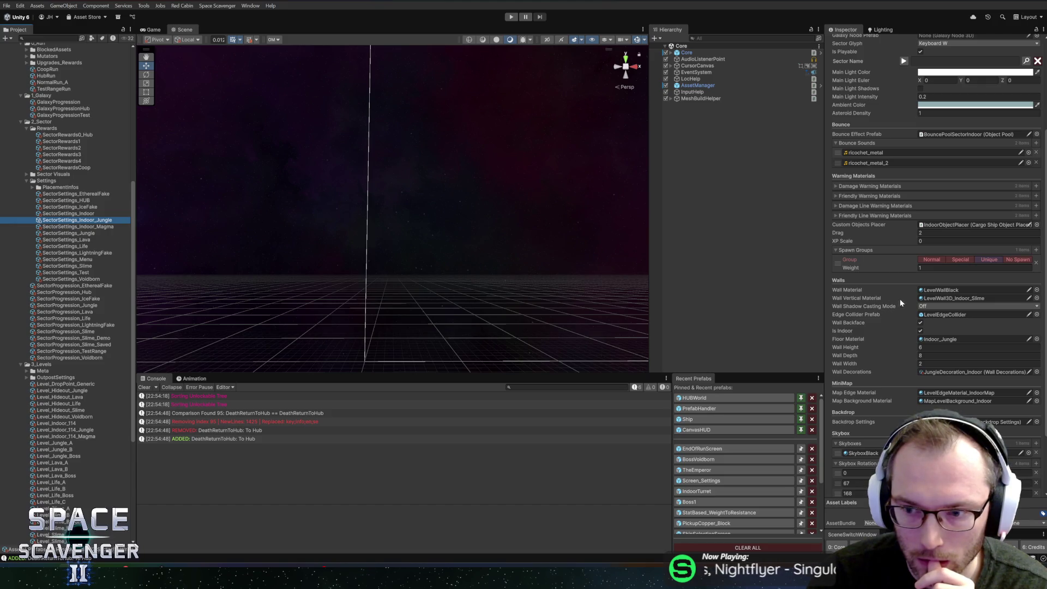
pyautogui.click(1037, 298)
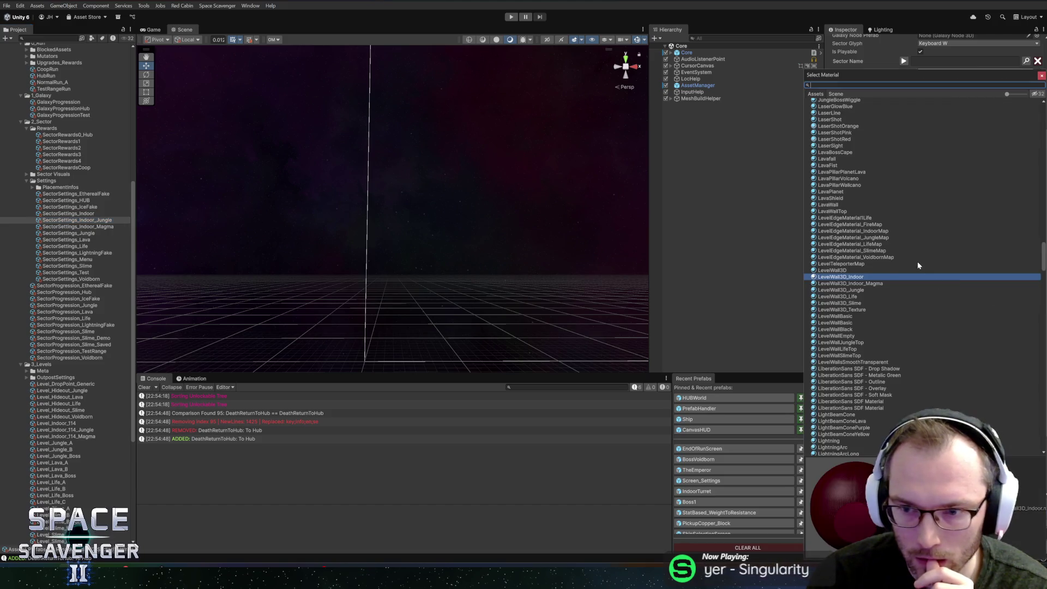
# Step: Compare the Indoor_Magma, Jungle and base wall materials, settle on LevelWall3D_Indoor, and close the picker
pyautogui.click(866, 284)
pyautogui.click(861, 290)
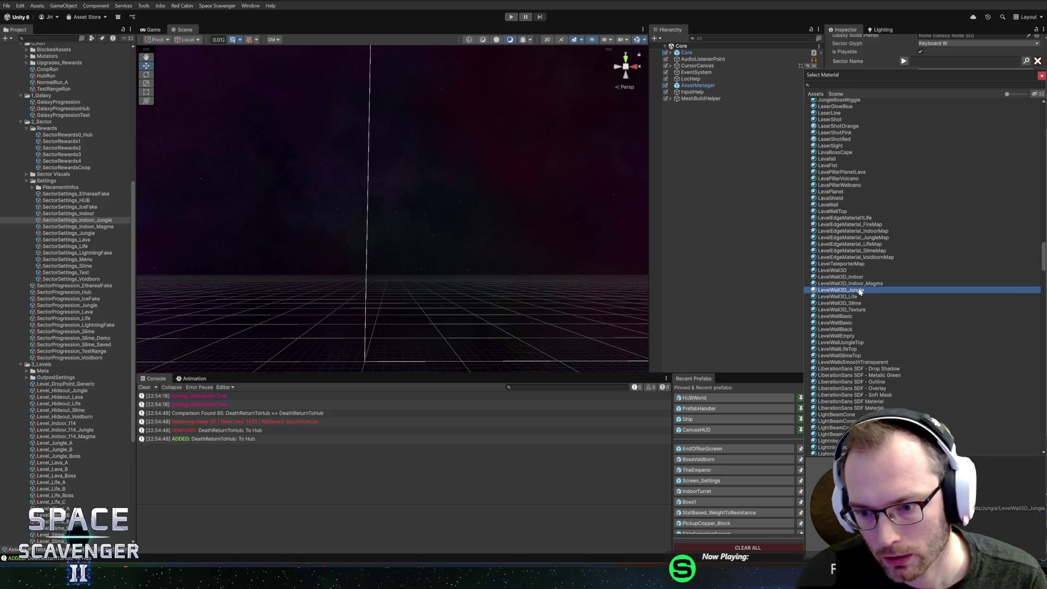
pyautogui.click(857, 278)
pyautogui.click(847, 270)
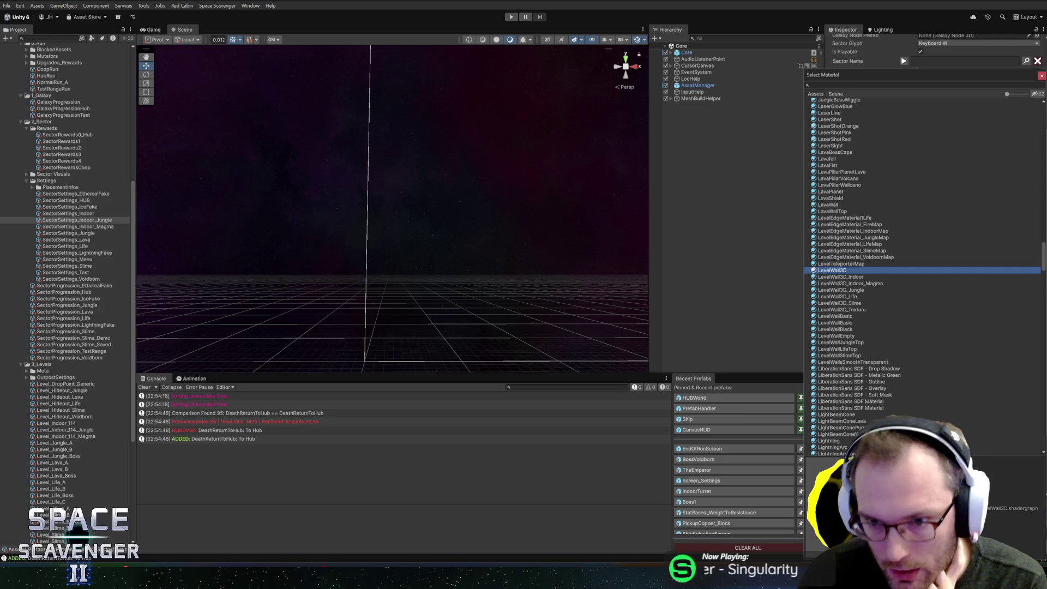
pyautogui.click(860, 278)
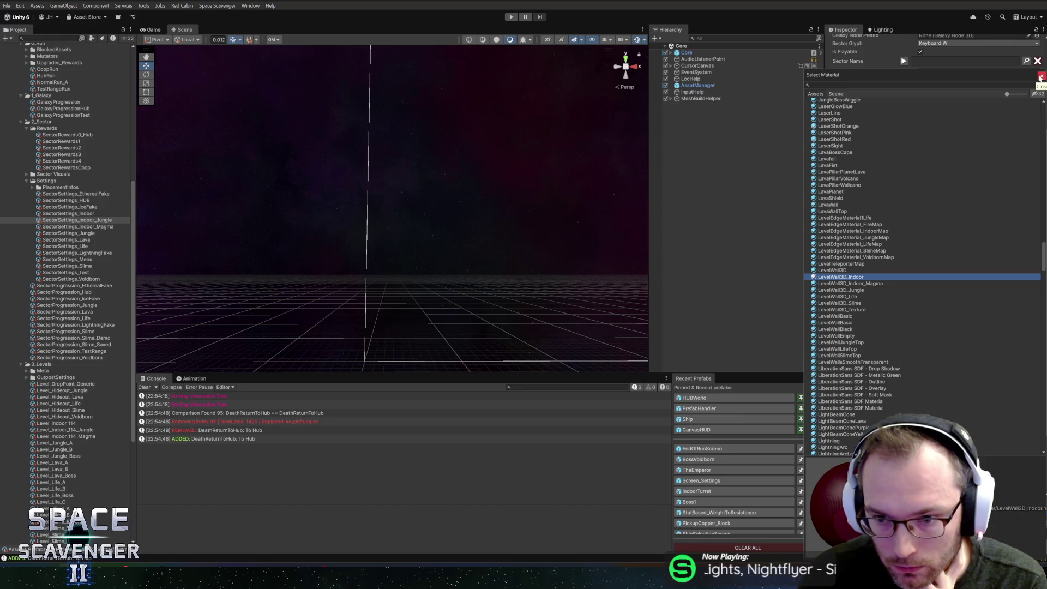
pyautogui.click(1040, 78)
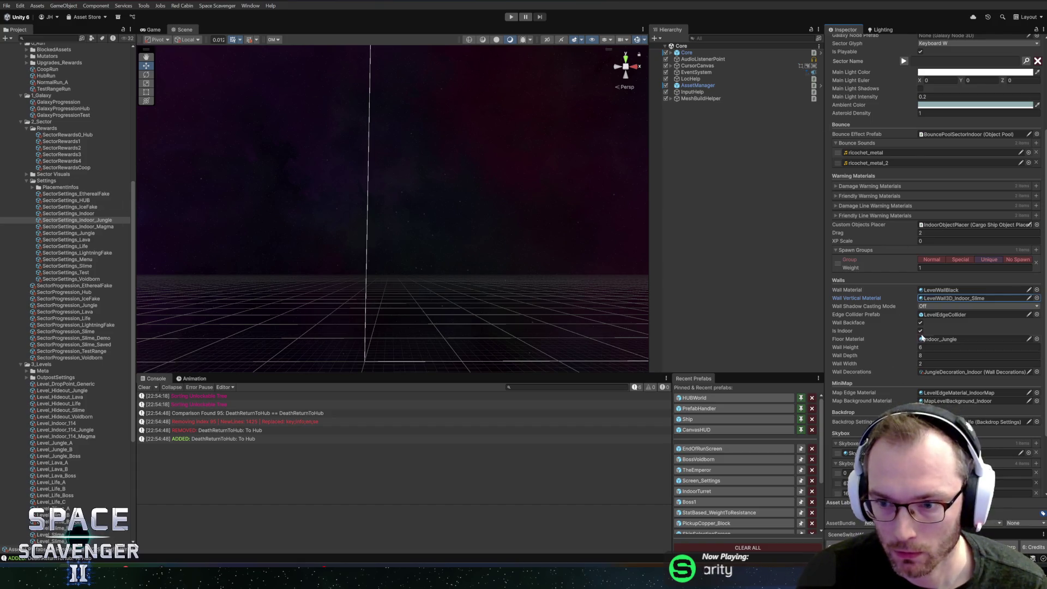
# Step: Locate the LevelWall3D_Indoor material and fix its object name to match the file name
pyautogui.click(934, 296)
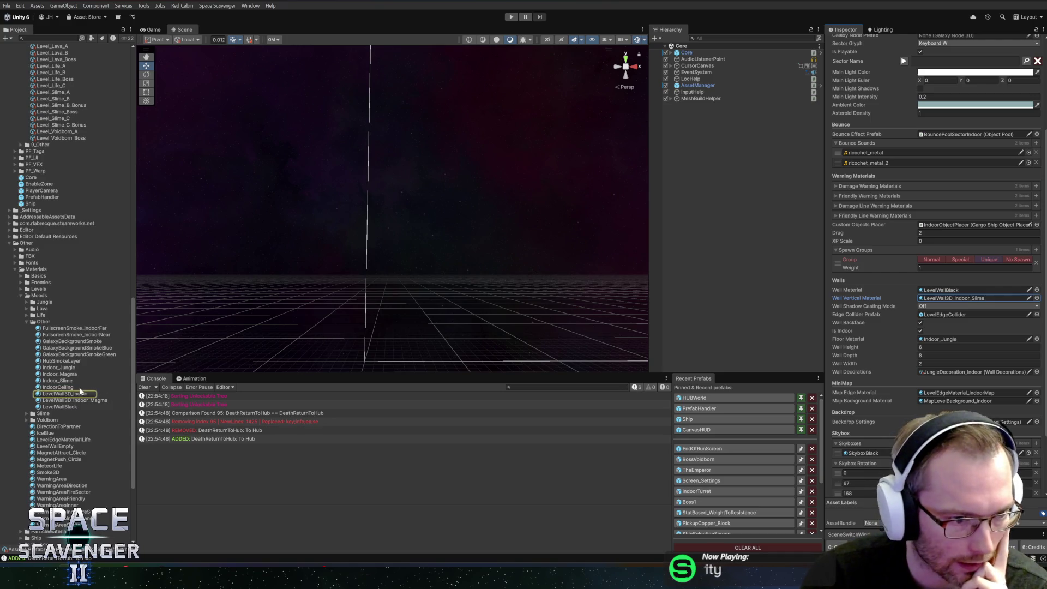
pyautogui.click(57, 399)
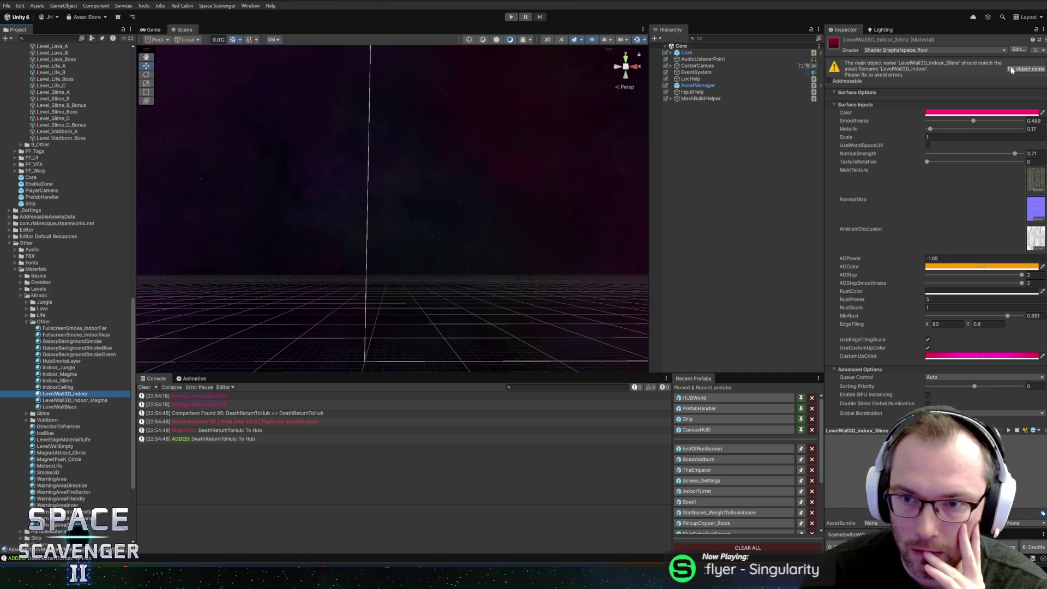
pyautogui.click(1012, 70)
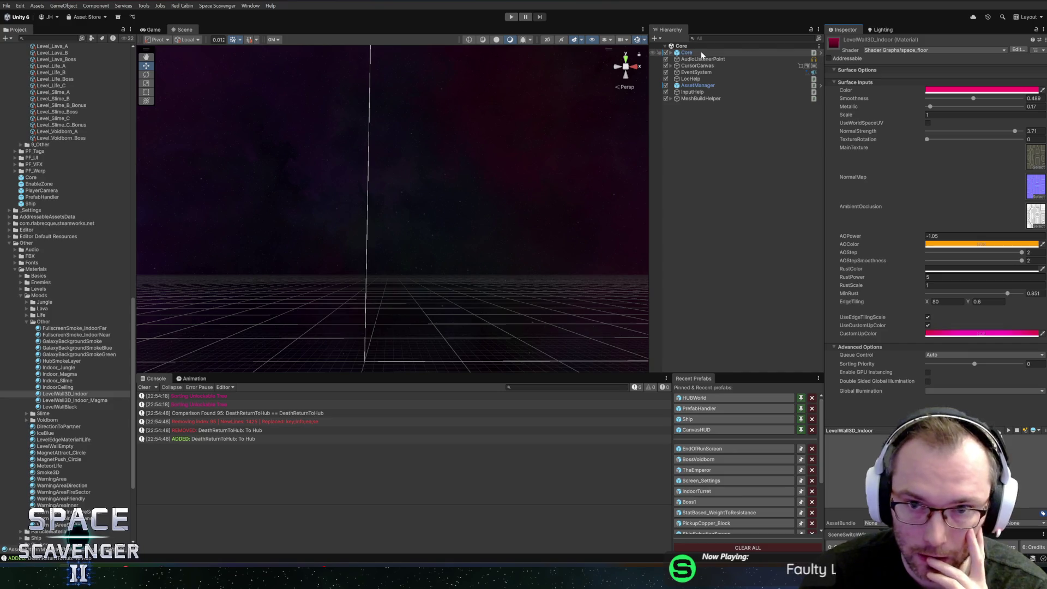
pyautogui.click(732, 194)
pyautogui.click(75, 394)
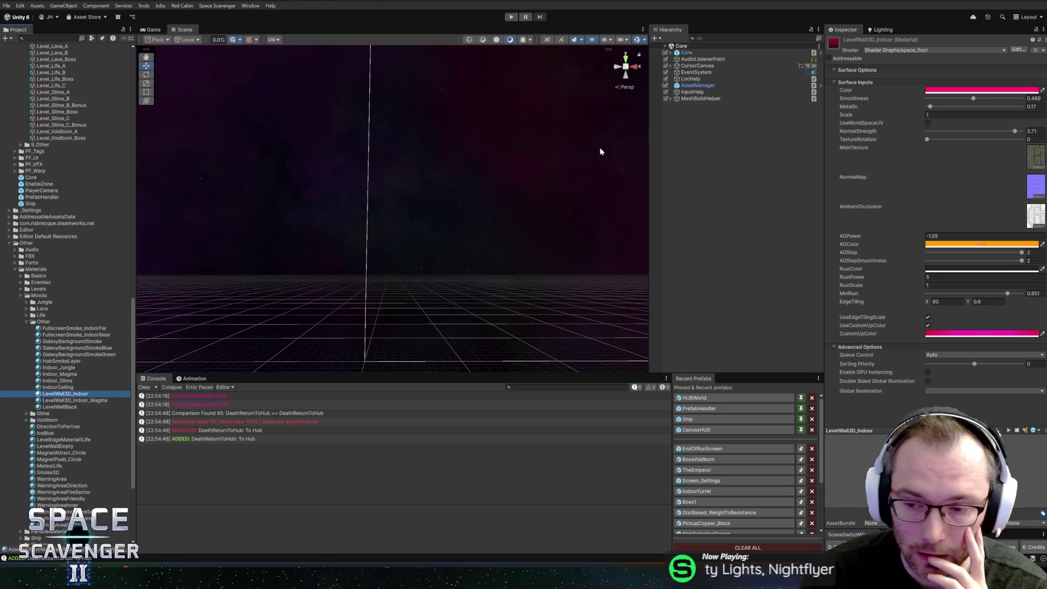
# Step: Go back through Level_Indoor_114_Jungle to SectorSettings_Indoor_Jungle and select its LevelWall3D_Indoor wall material
pyautogui.scroll(3, 86, 191)
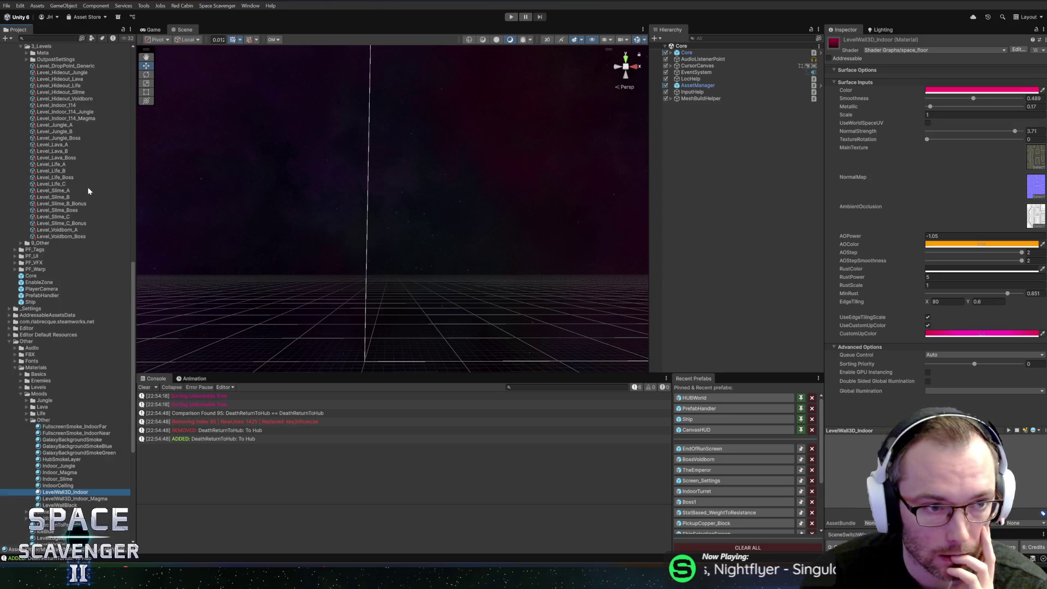
pyautogui.click(63, 112)
pyautogui.scroll(-4, 915, 325)
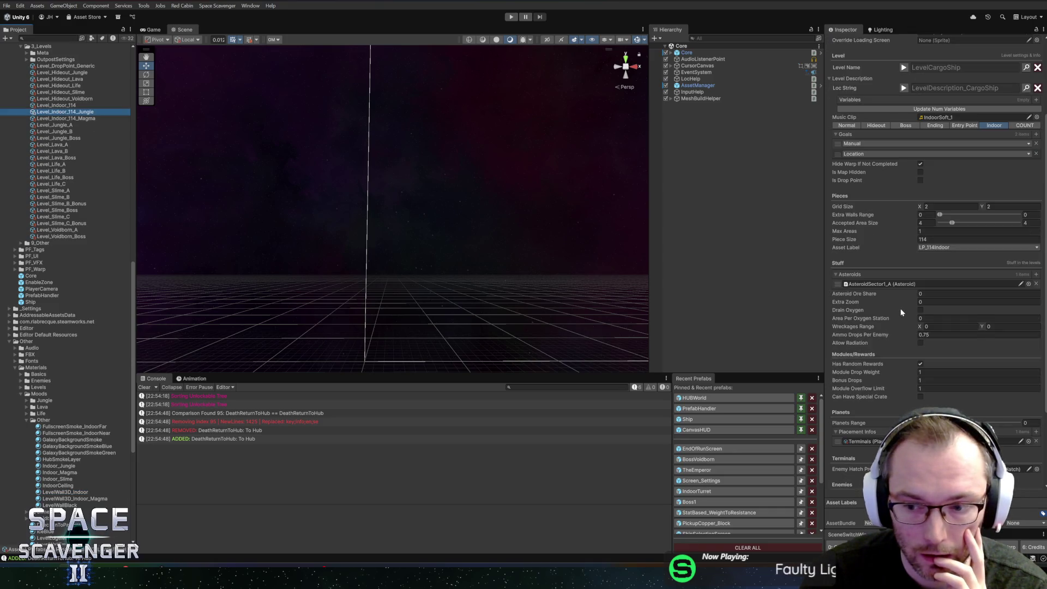
pyautogui.scroll(4, 901, 312)
pyautogui.click(971, 122)
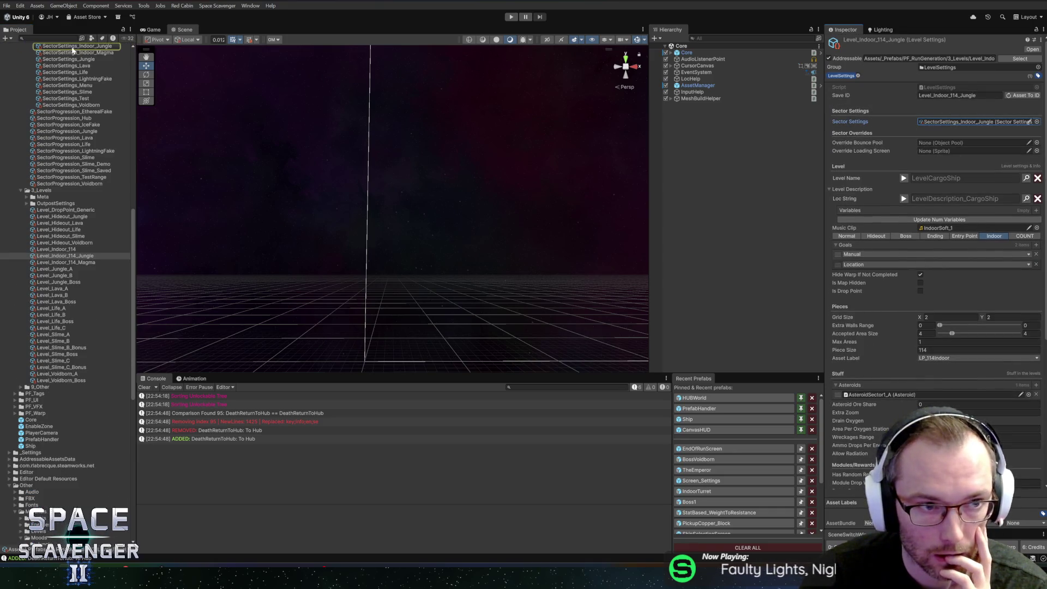
pyautogui.click(72, 48)
pyautogui.scroll(-5, 81, 284)
pyautogui.scroll(-5, 81, 284)
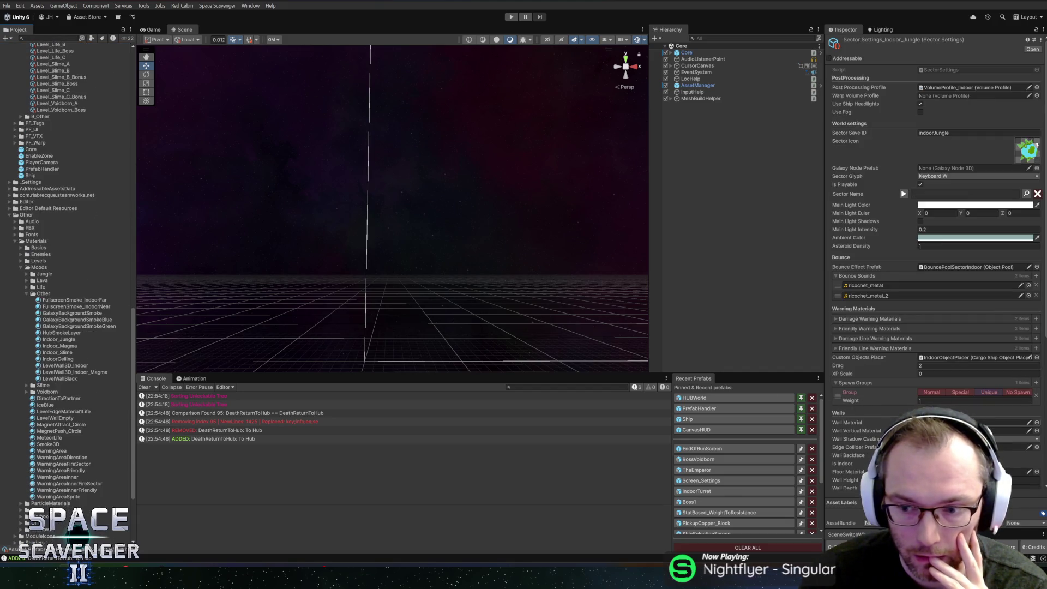
pyautogui.click(960, 430)
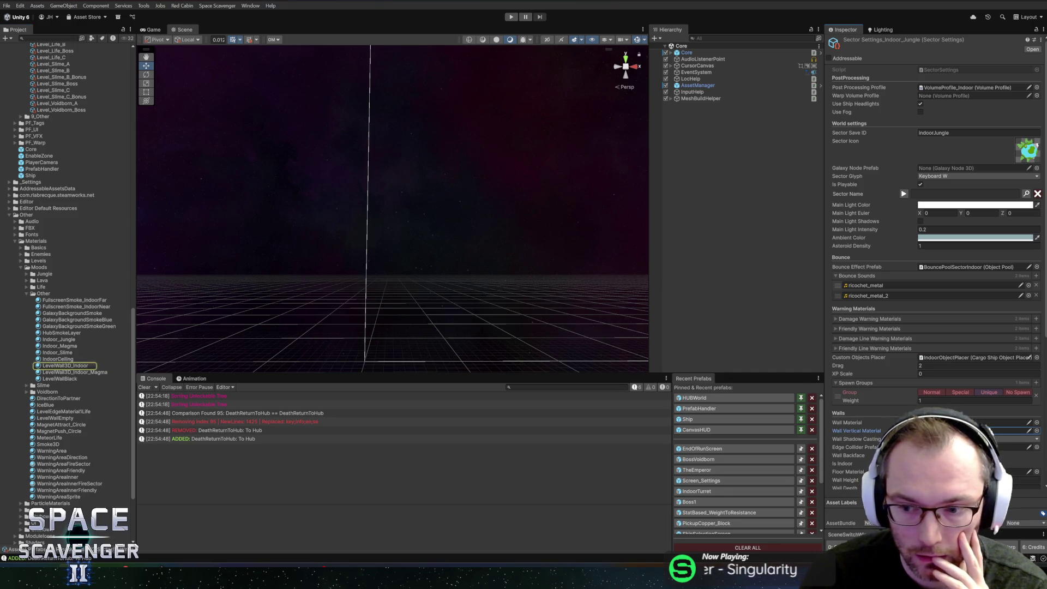
pyautogui.click(64, 366)
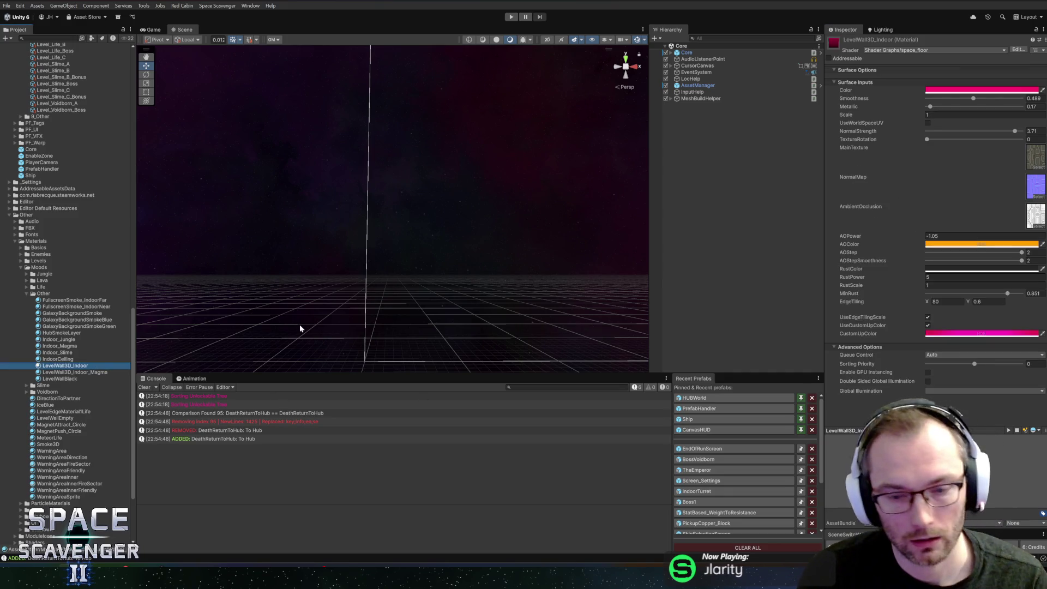
# Step: Duplicate LevelWall3D_Indoor and name the copy LevelWall3D_Indoor_Jungle
pyautogui.hotkey('ctrl', 'd')
pyautogui.write('_Jungle')
pyautogui.press('Return')
# Step: Rename the original material to LevelWall3D_Indoor_Slime, then switch to GitHub Desktop
pyautogui.press('Up')
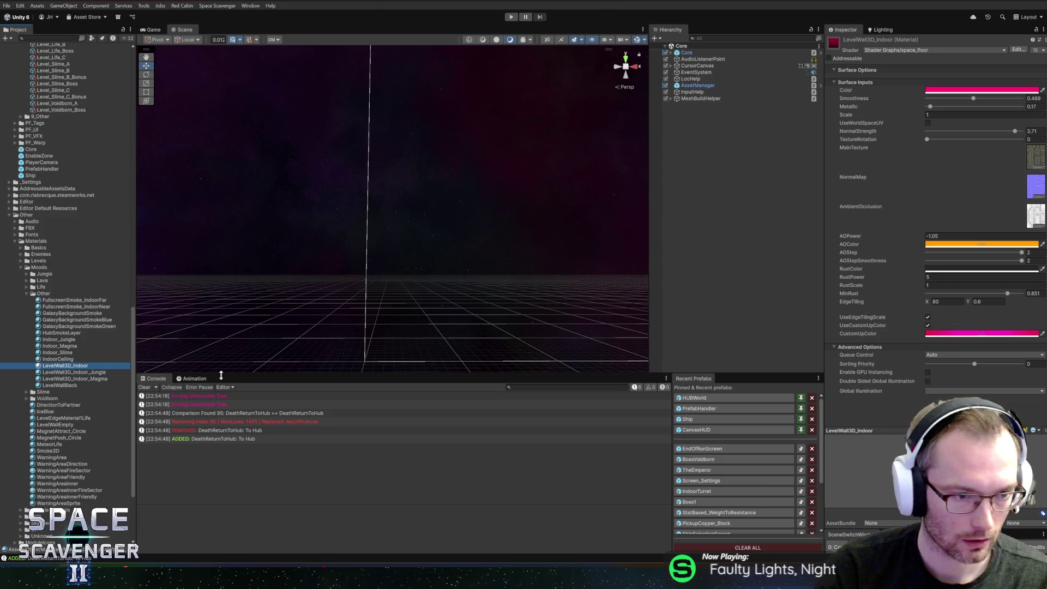
pyautogui.press('F2')
pyautogui.write('_Slime')
pyautogui.press('Return')
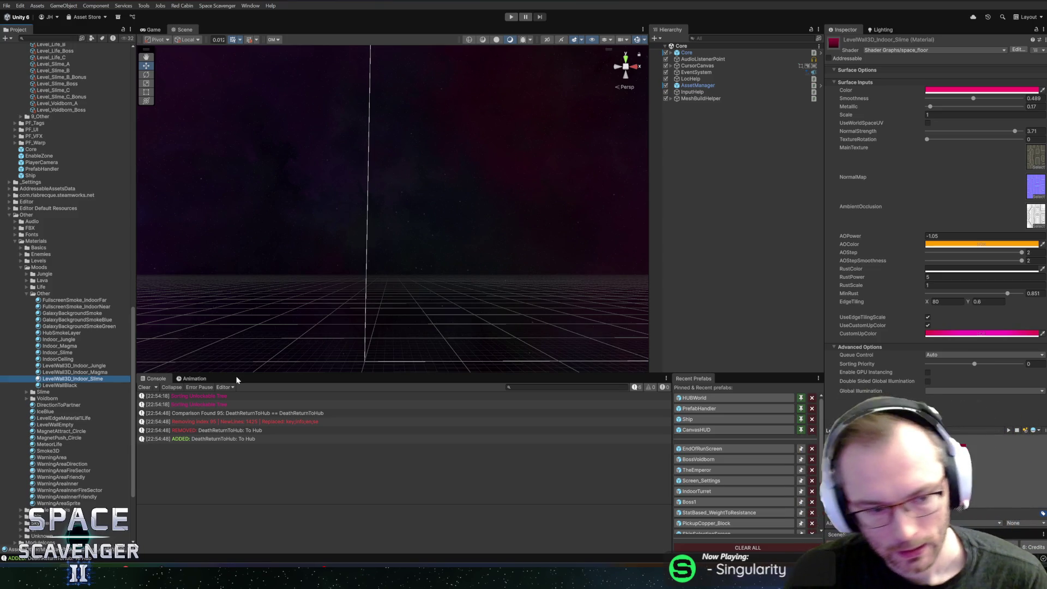
pyautogui.hotkey('alt', 'Tab')
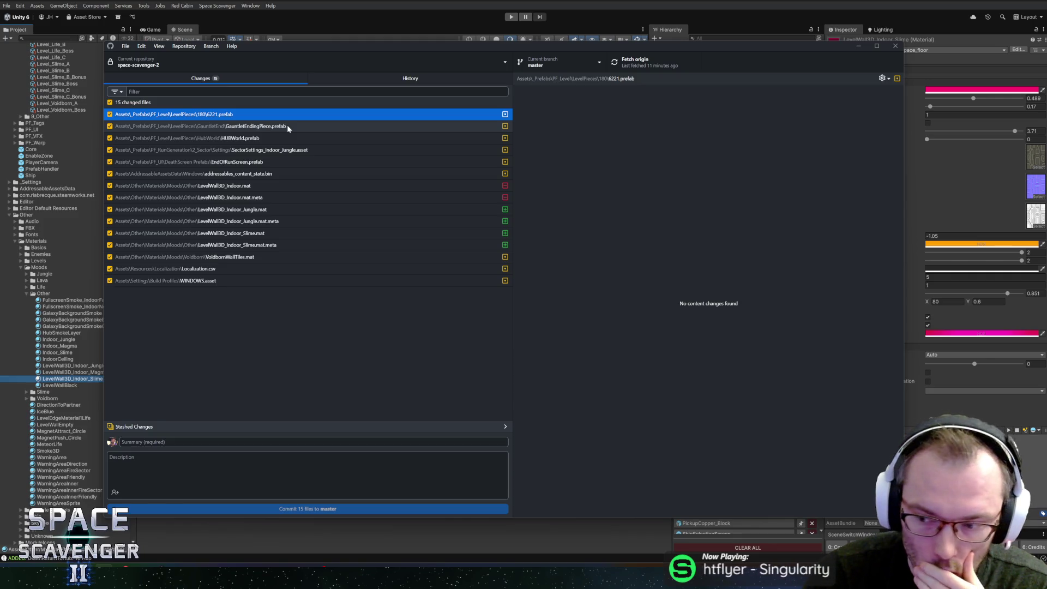
# Step: Return to the Unity editor after reviewing GitHub Desktop's 15 changed files
pyautogui.click(286, 7)
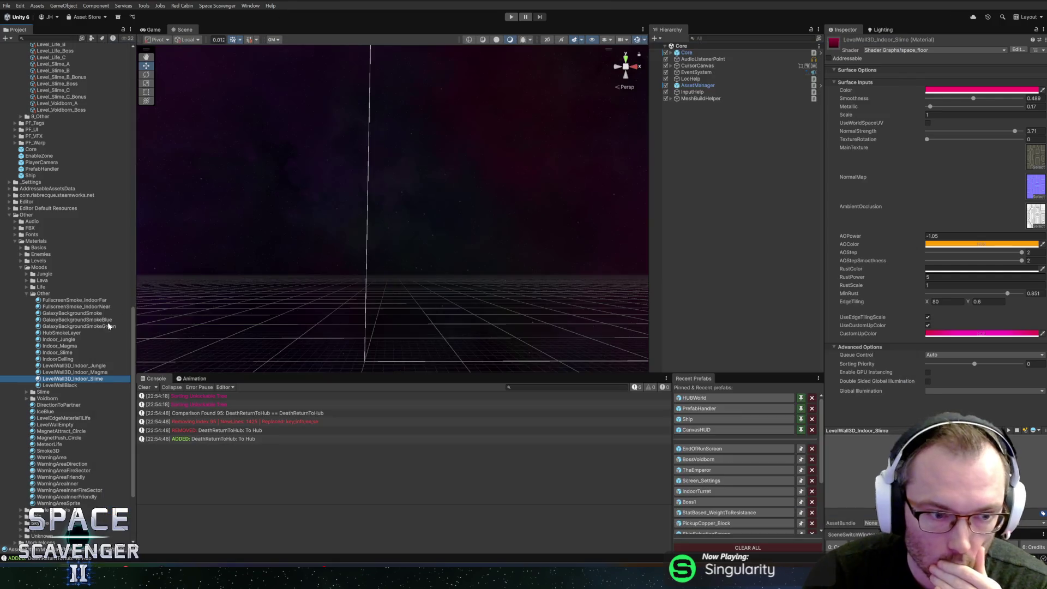
# Step: Find the sector settings of Level_Indoor_114_Jungle, starting from the LevelWall3D_Indoor_Jungle material
pyautogui.click(57, 366)
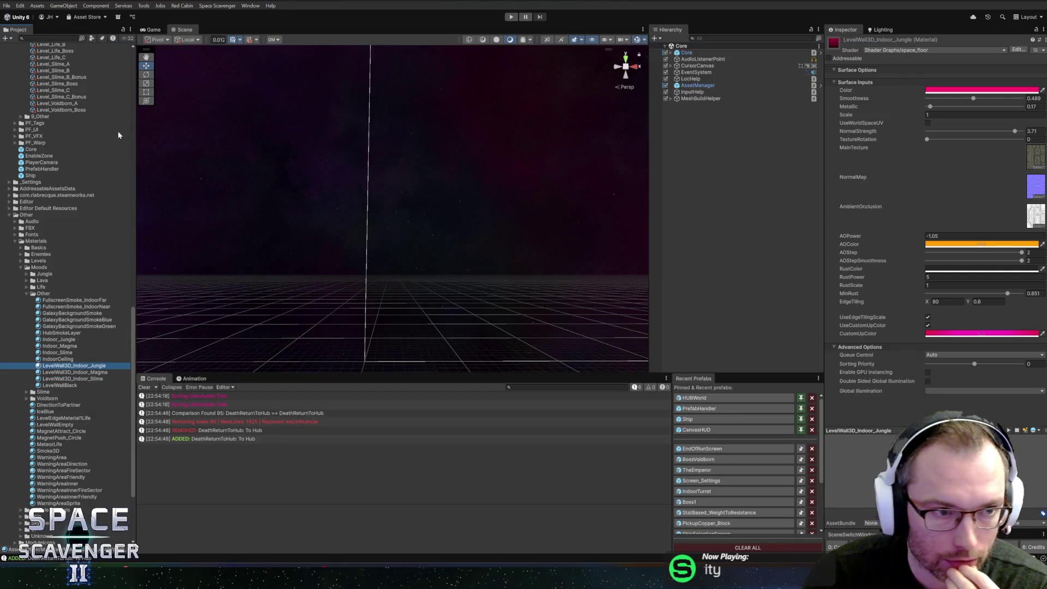
pyautogui.scroll(5, 66, 171)
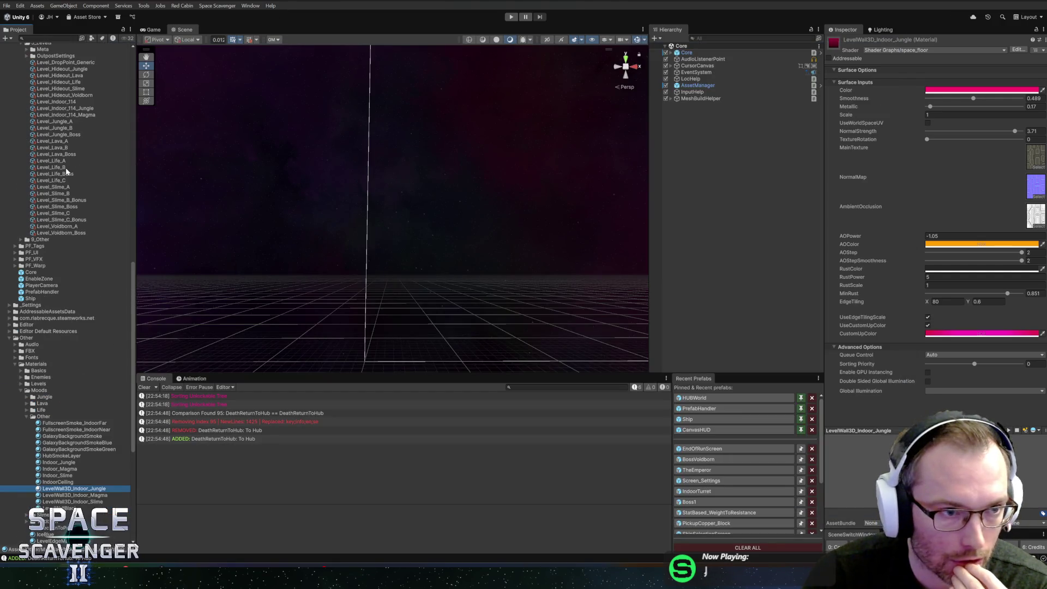
pyautogui.click(60, 109)
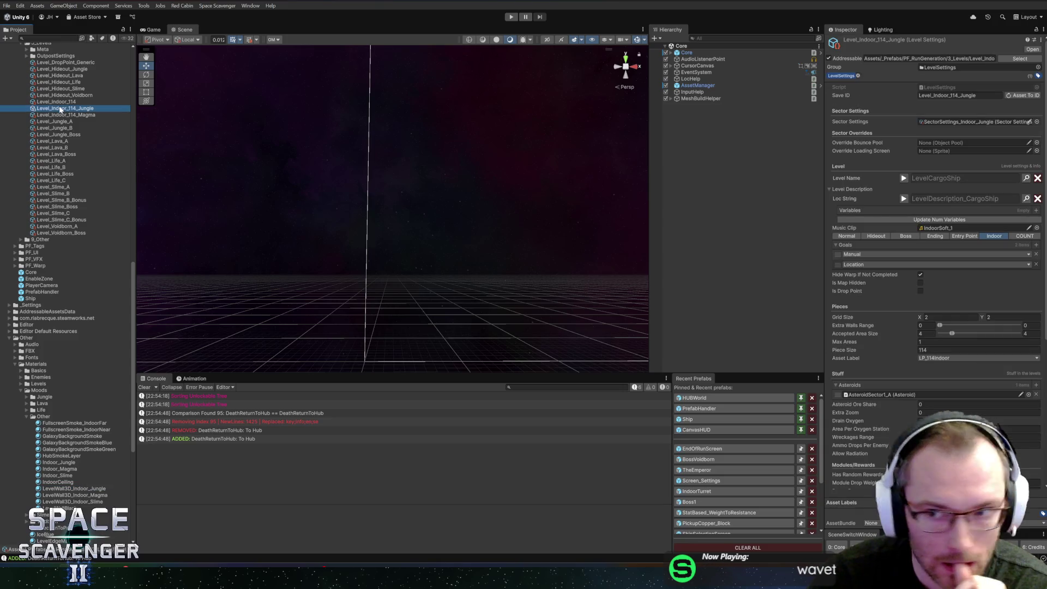
pyautogui.scroll(-10, 891, 351)
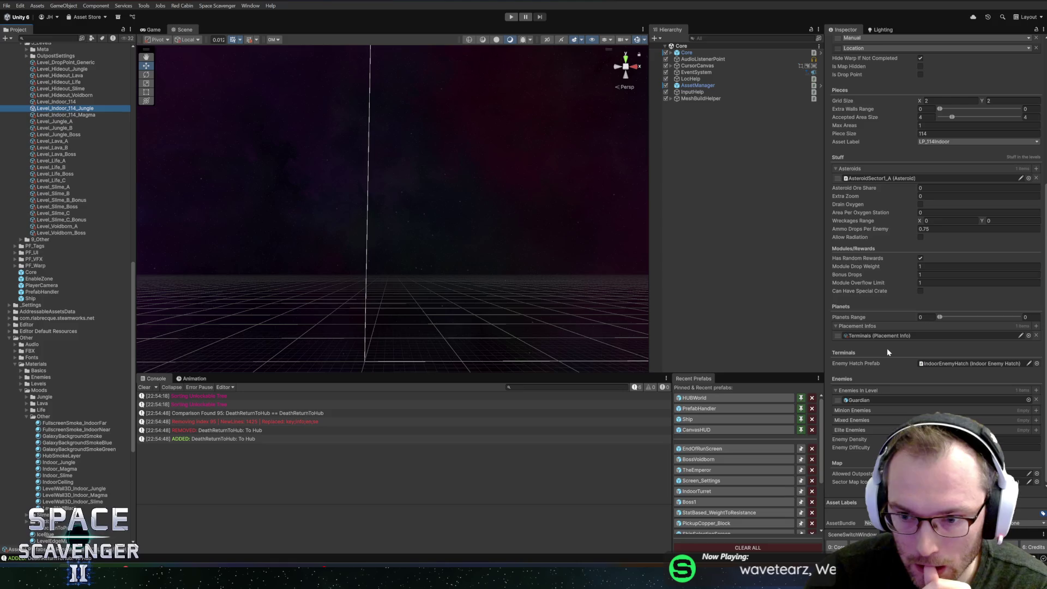
pyautogui.scroll(10, 891, 350)
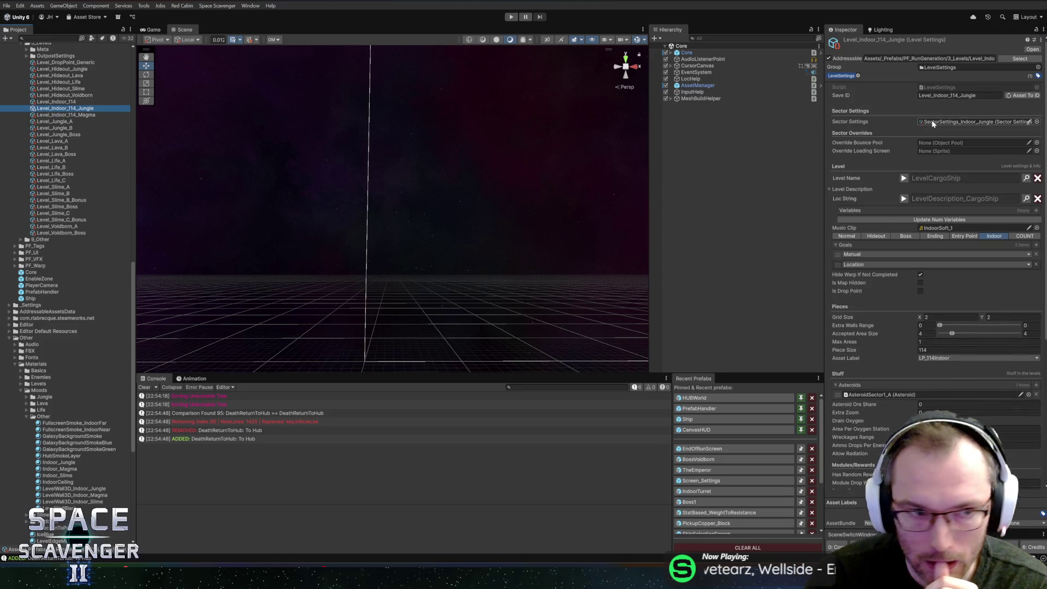
pyautogui.click(960, 121)
pyautogui.click(21, 190)
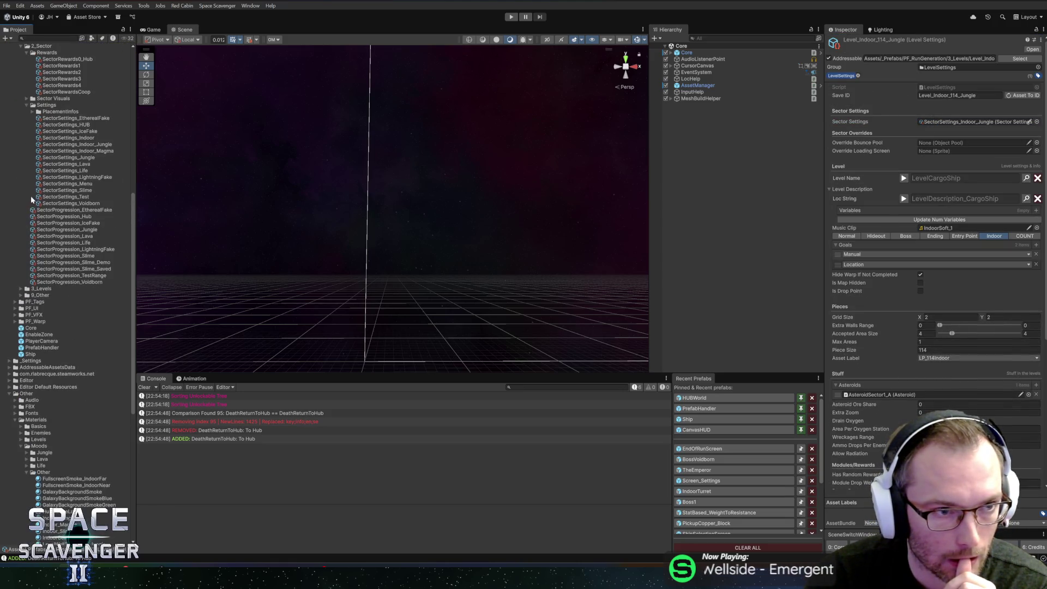
# Step: Make LevelWall3D_Indoor_Jungle the SectorSettings_Indoor_Jungle wall vertical material, then view GitHub Desktop's stash
pyautogui.click(74, 138)
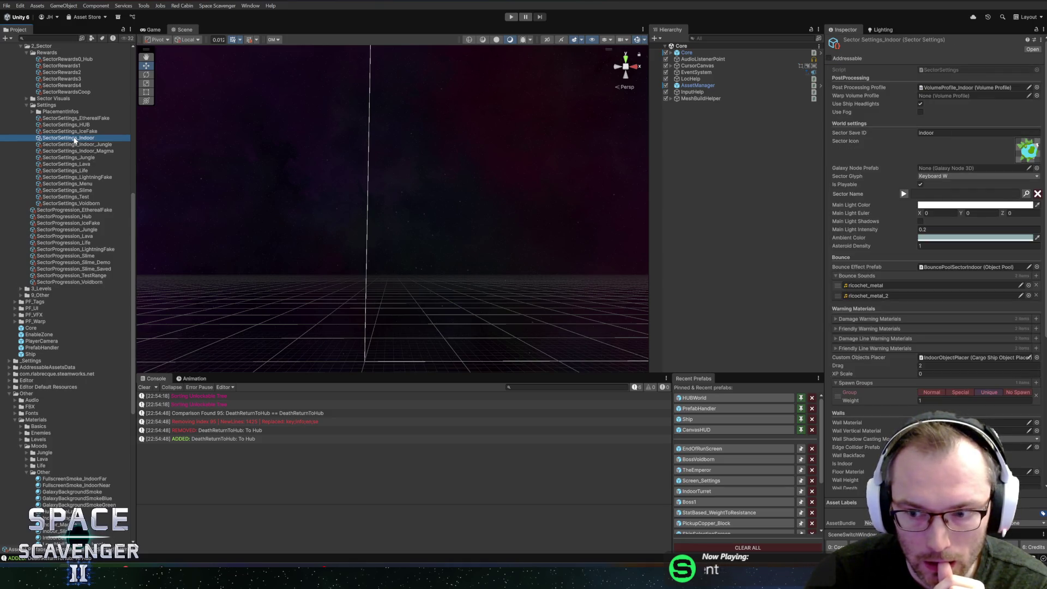
pyautogui.press('Down')
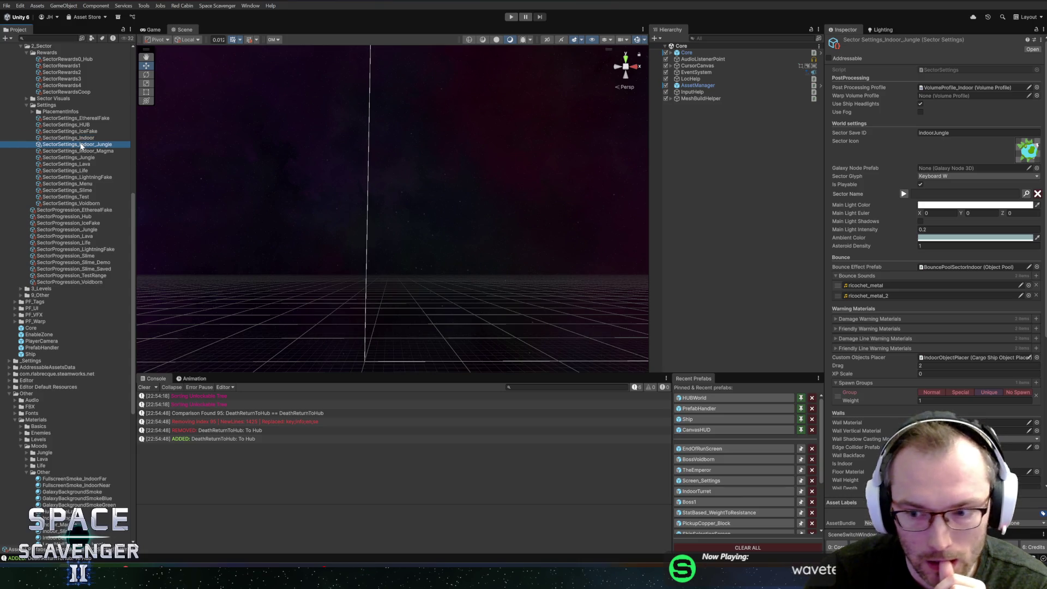
pyautogui.click(1037, 431)
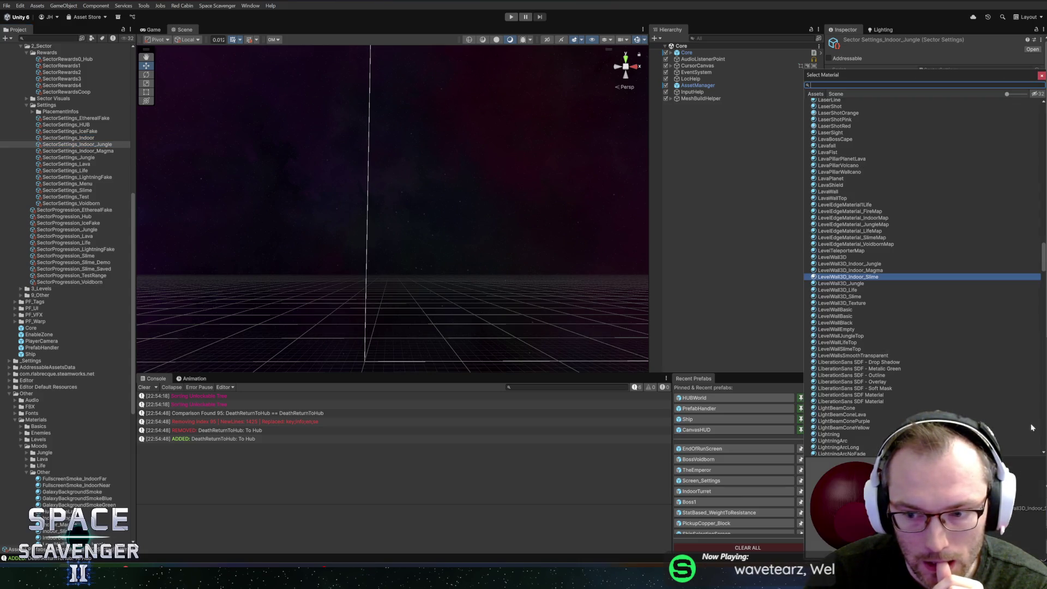
pyautogui.doubleClick(866, 265)
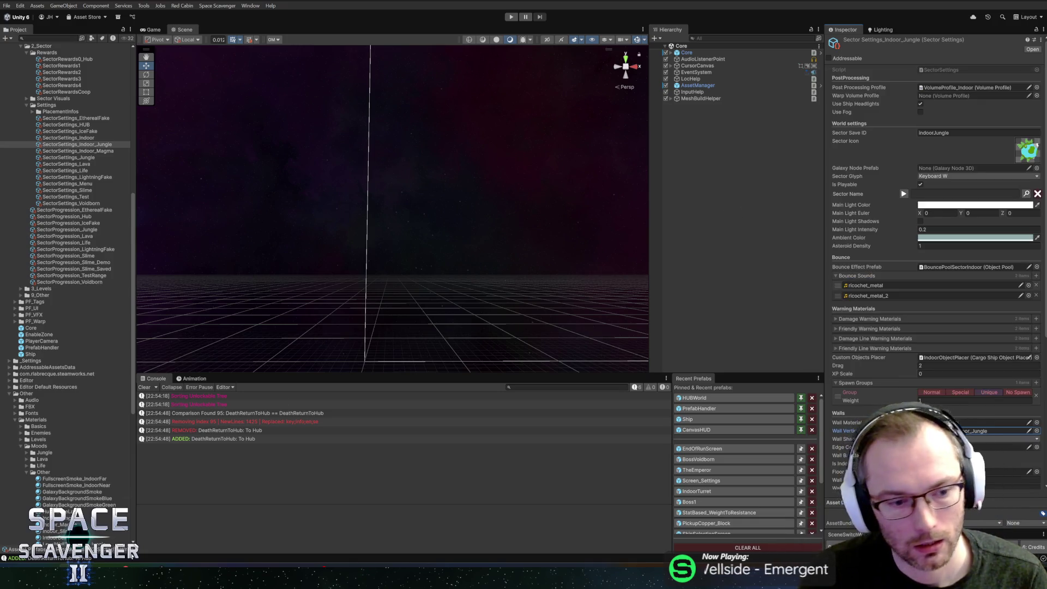
pyautogui.hotkey('alt', 'Tab')
pyautogui.click(253, 430)
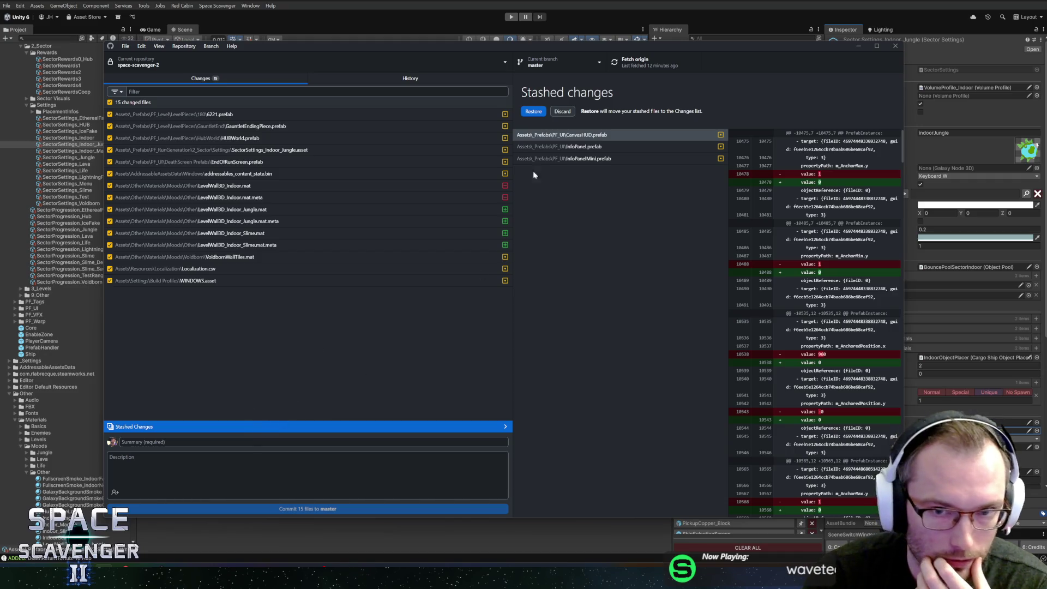
# Step: Discard the old stash and return to the list of changed files
pyautogui.click(569, 113)
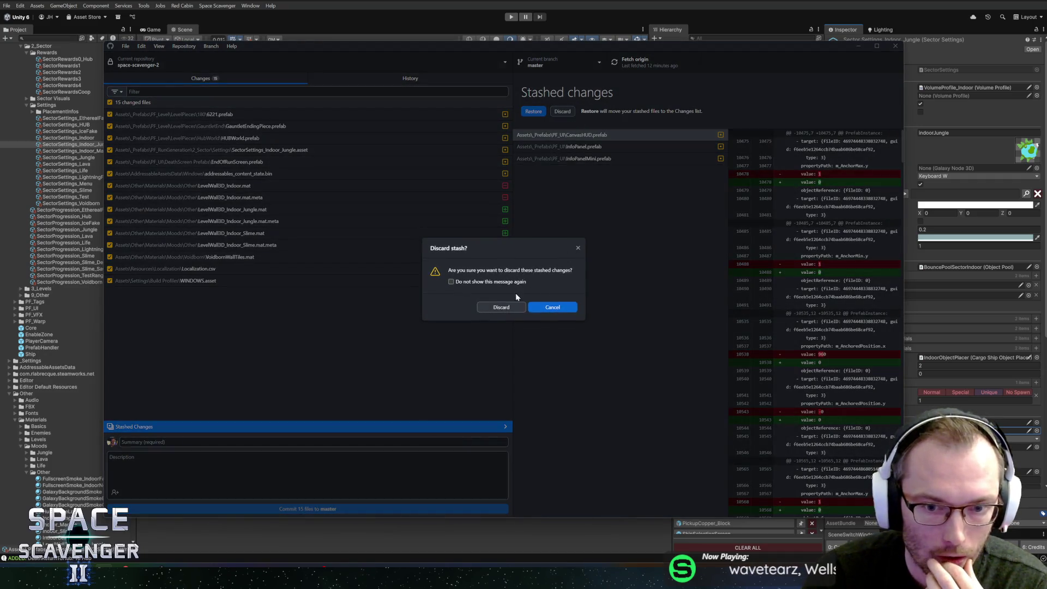
pyautogui.click(506, 306)
pyautogui.click(376, 78)
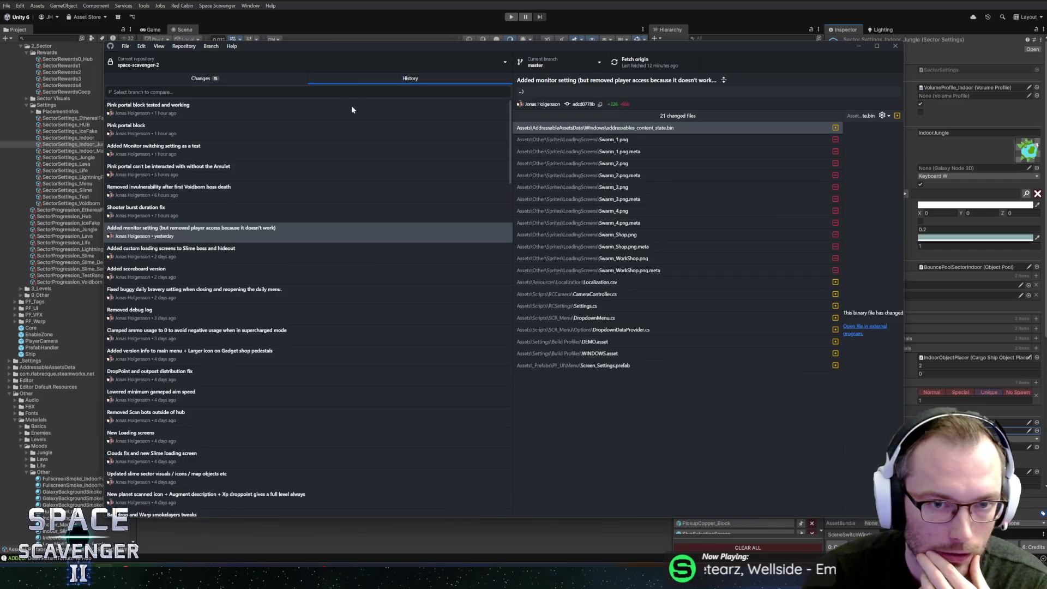
pyautogui.click(201, 78)
# Step: Commit all 15 changed files to master as "To Hub button name fix"
pyautogui.rightClick(225, 102)
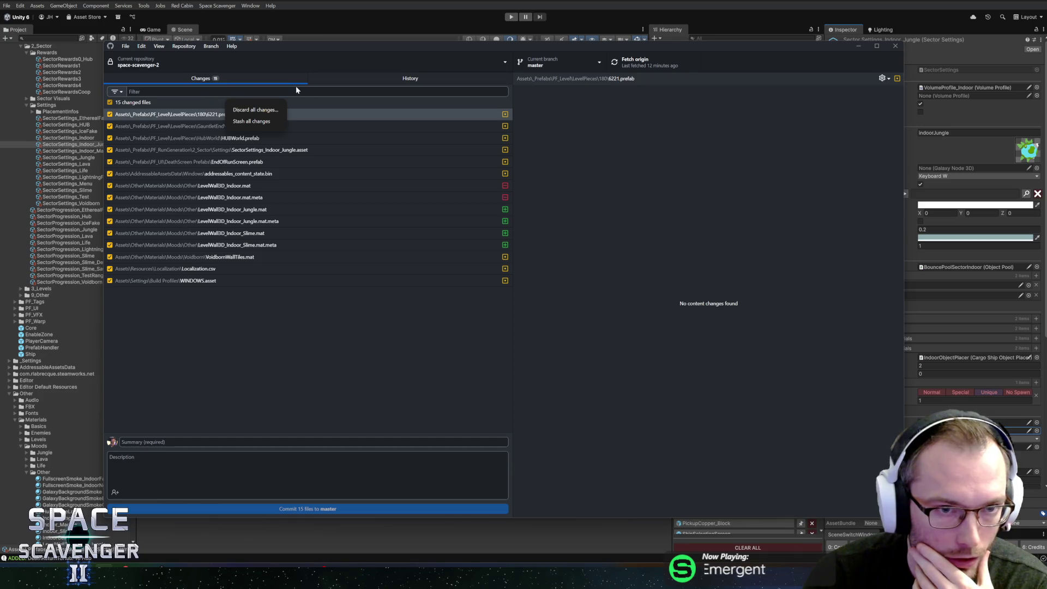
pyautogui.press('Escape')
pyautogui.click(227, 443)
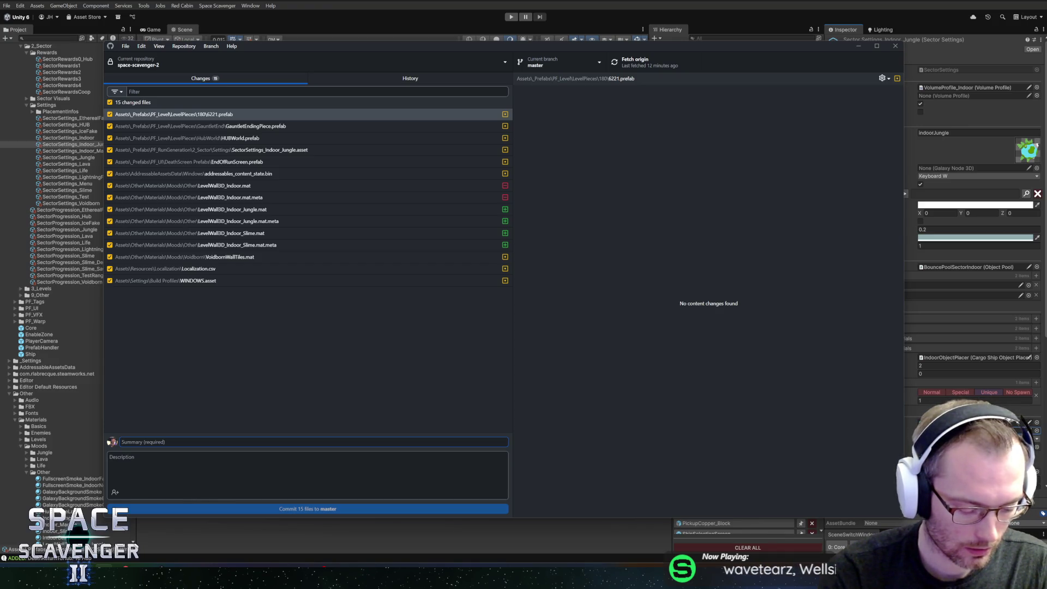
pyautogui.write('To Hub button')
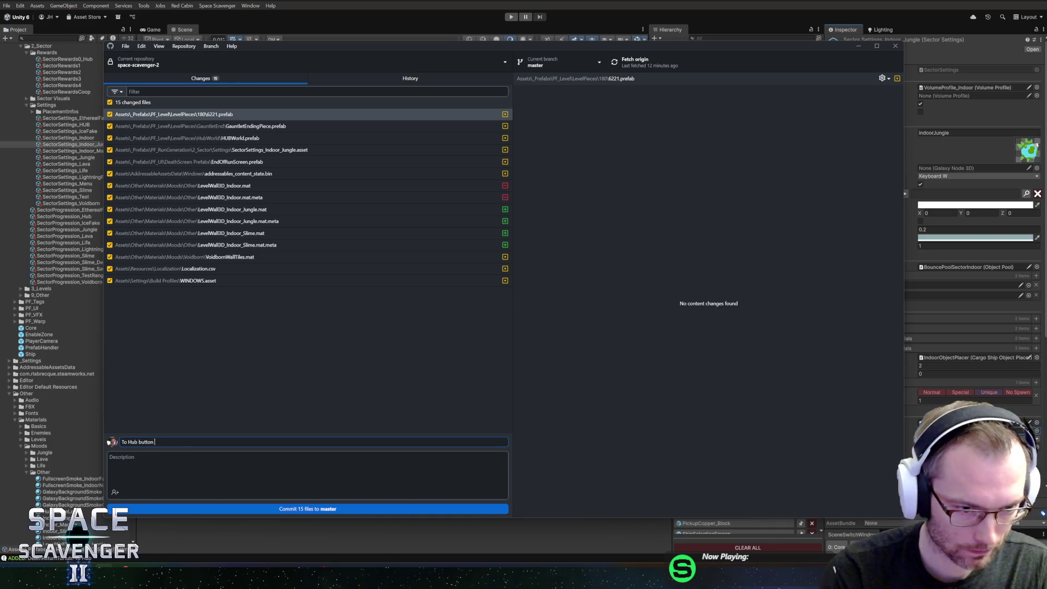
pyautogui.click(264, 508)
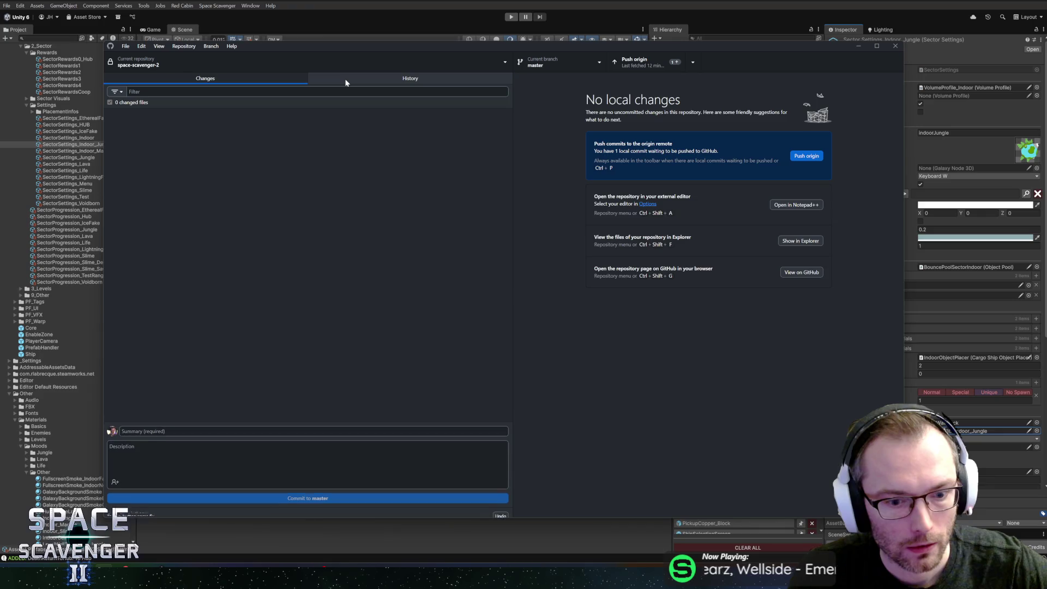
# Step: Check out the "Added magma waterfall version" commit from History, then return to Unity
pyautogui.click(346, 82)
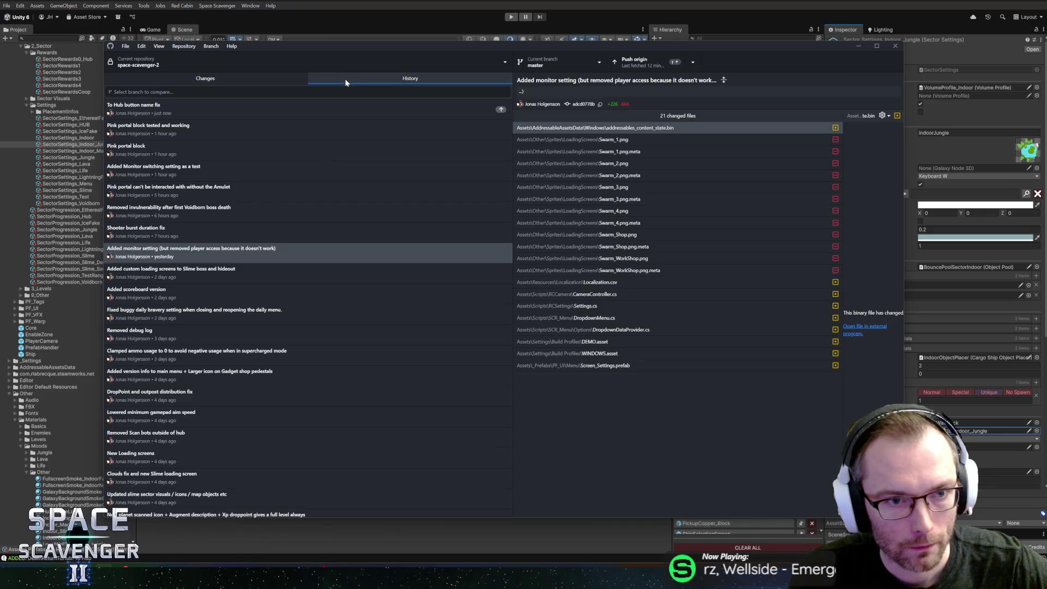
pyautogui.click(273, 271)
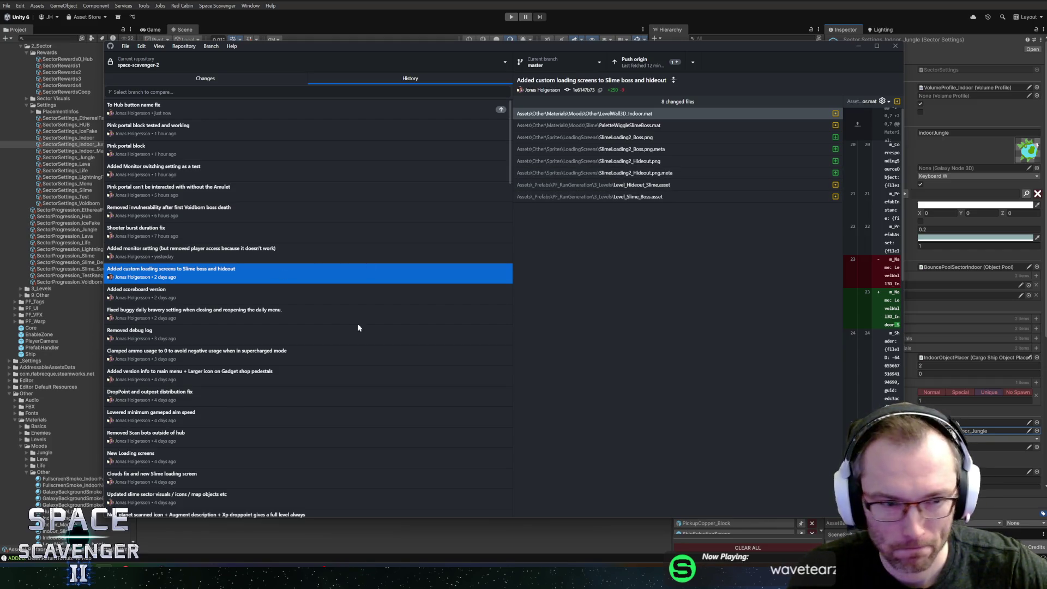
pyautogui.scroll(-5, 270, 355)
pyautogui.scroll(-4, 269, 356)
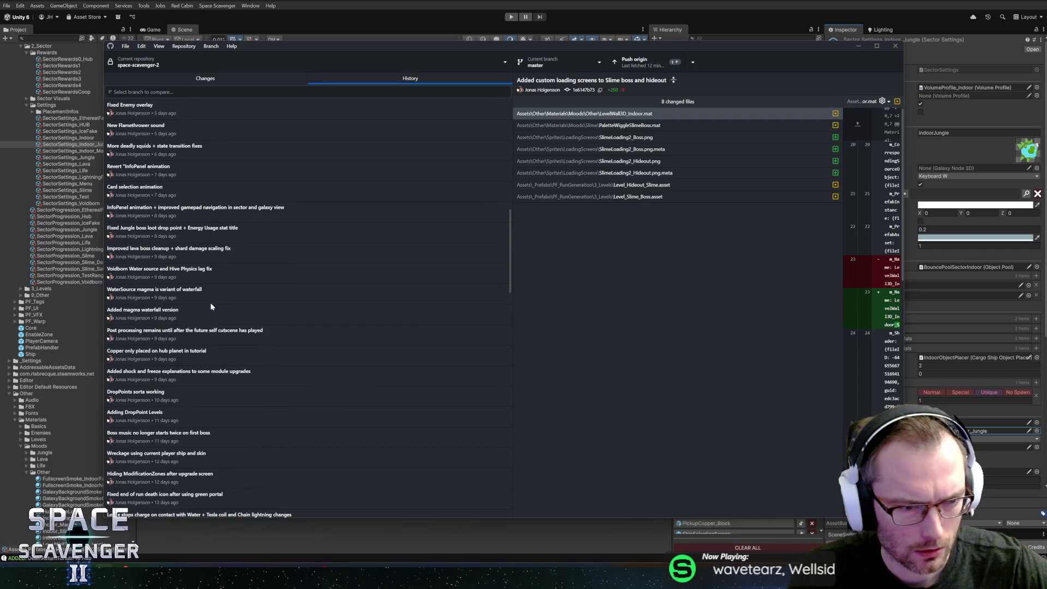
pyautogui.click(227, 315)
pyautogui.rightClick(227, 317)
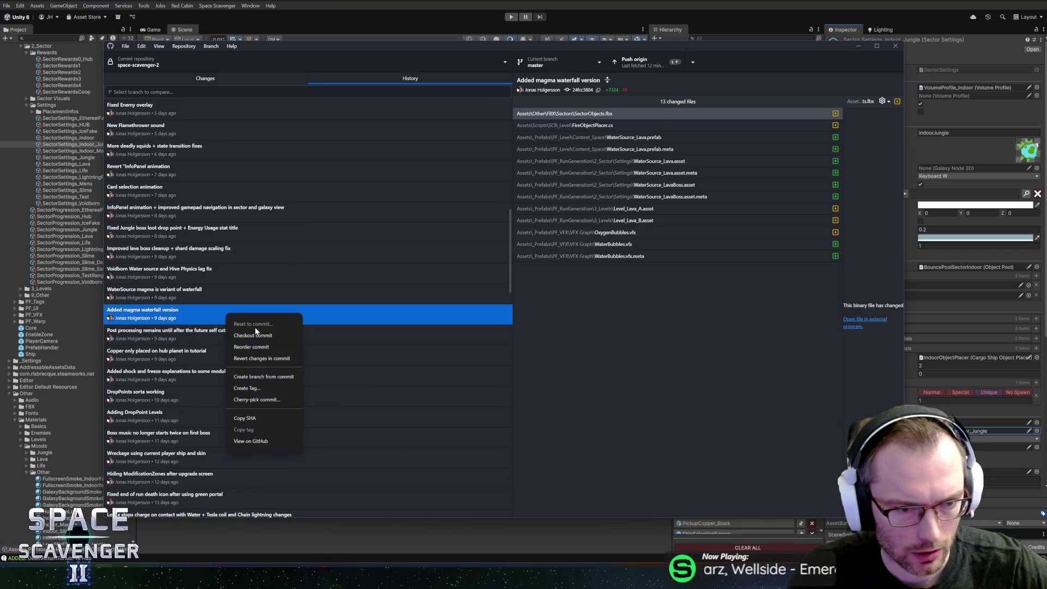
pyautogui.click(235, 335)
pyautogui.click(539, 311)
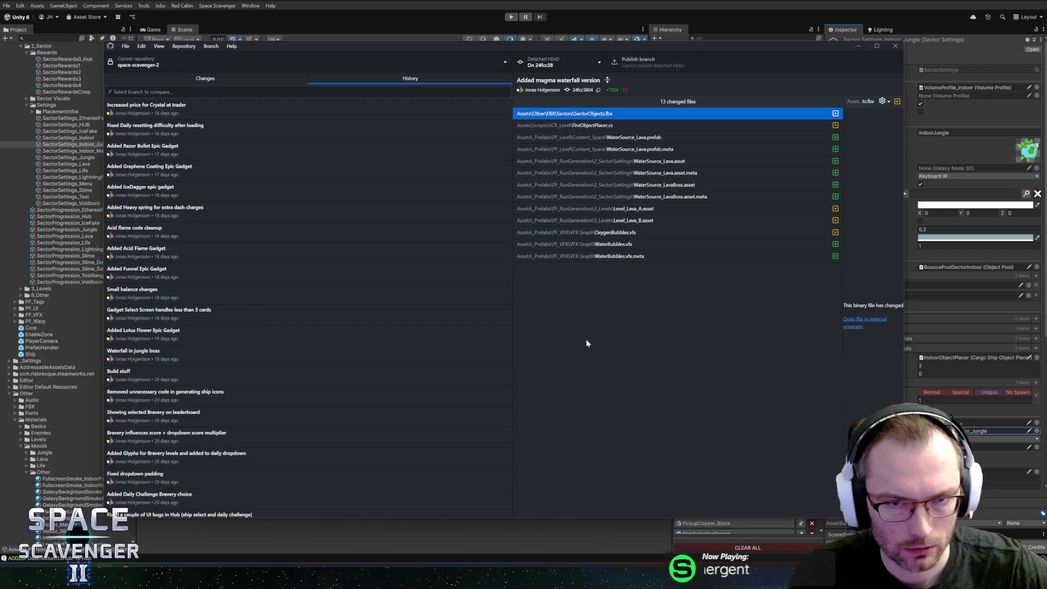
pyautogui.hotkey('alt', 'Tab')
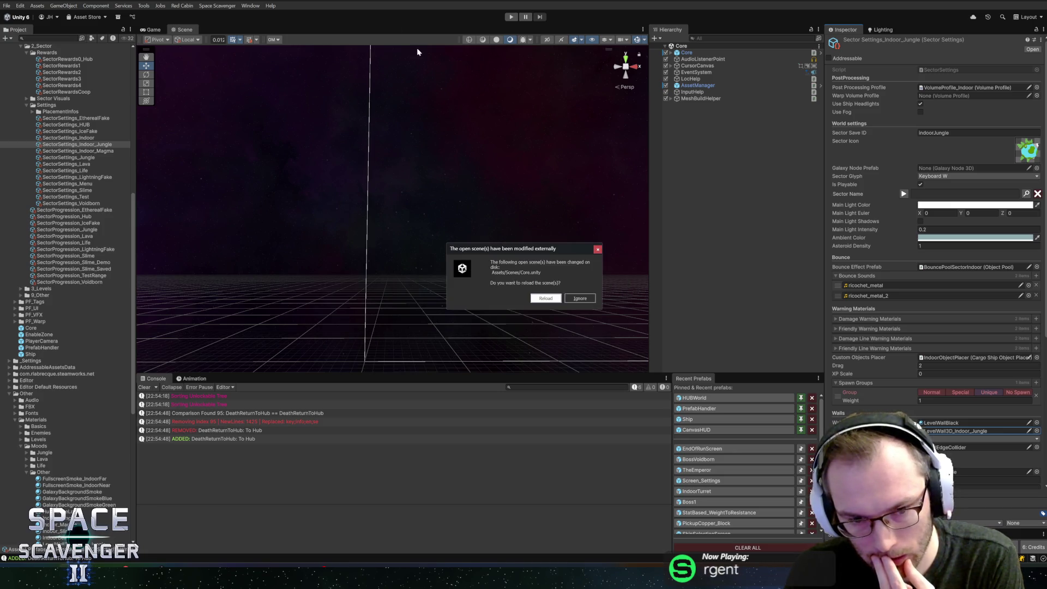
# Step: Reload the scene and copy the jungle wall material's properties via SectorSettings_Indoor_Jungle
pyautogui.click(546, 298)
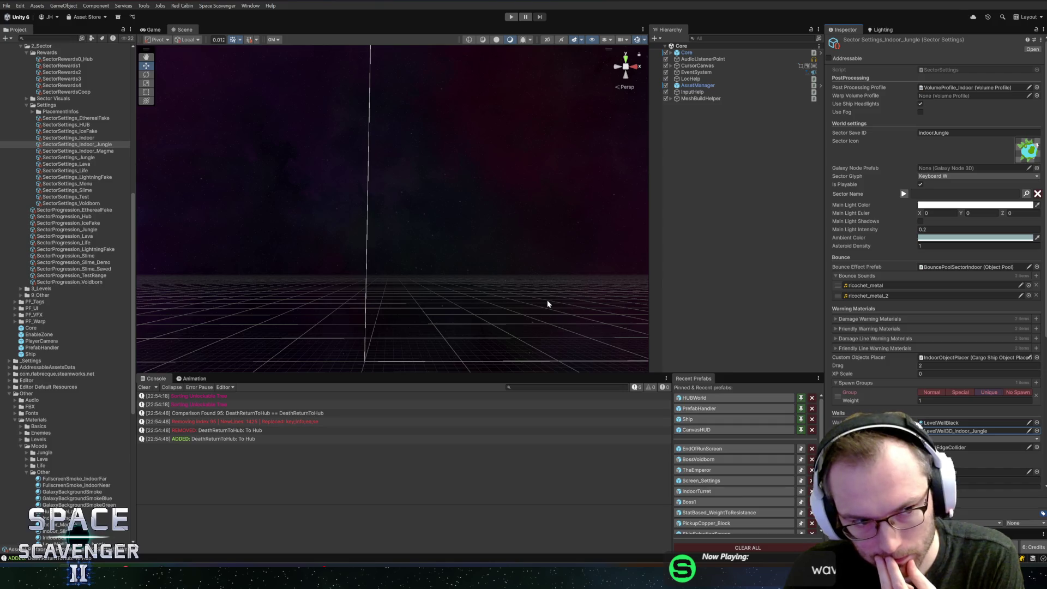
pyautogui.click(84, 139)
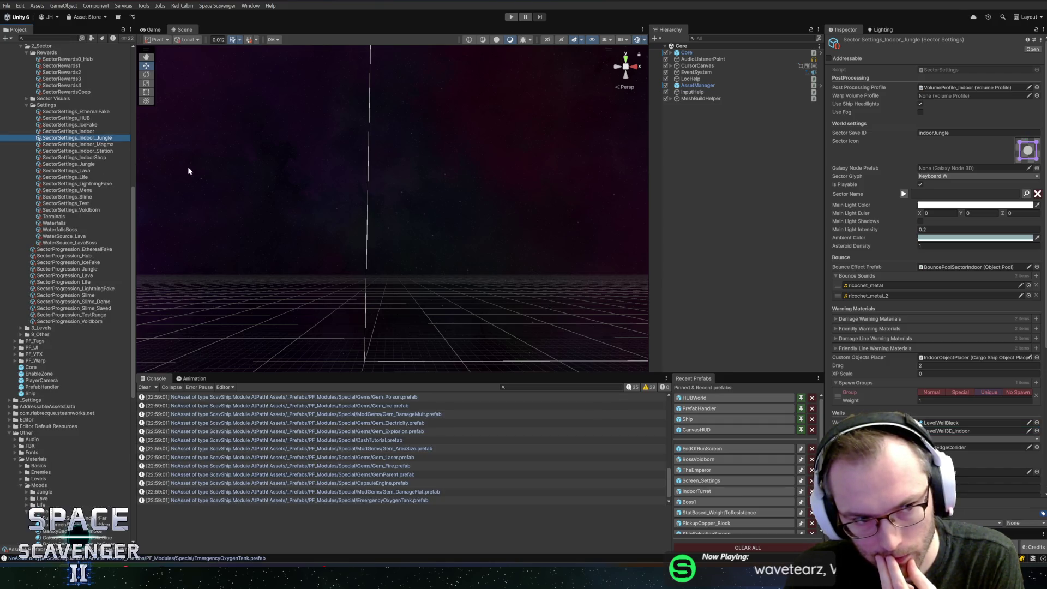
pyautogui.click(960, 431)
pyautogui.doubleClick(936, 431)
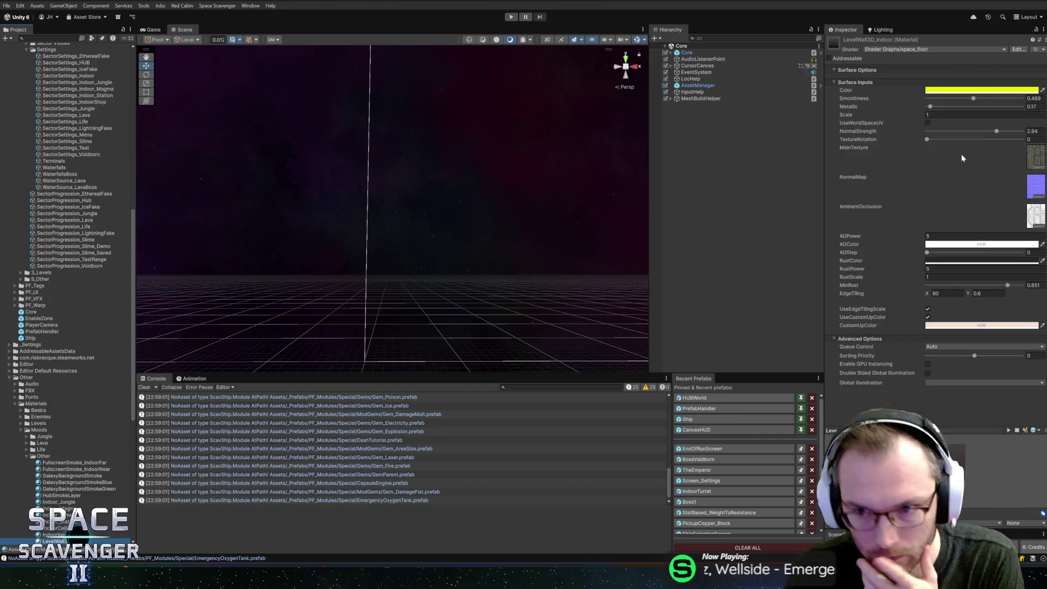
pyautogui.rightClick(903, 43)
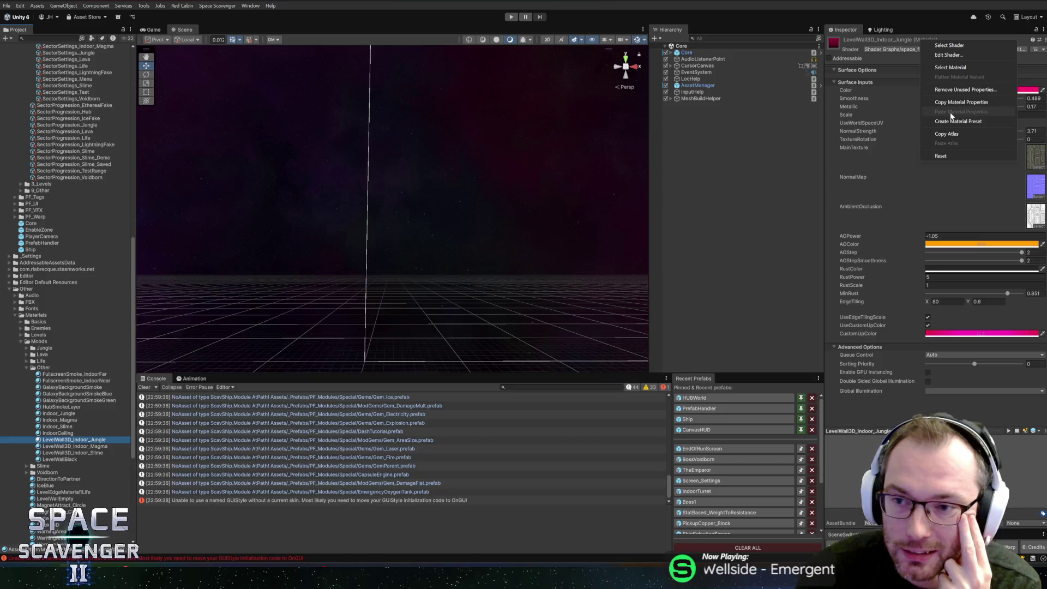
pyautogui.click(932, 106)
pyautogui.click(780, 24)
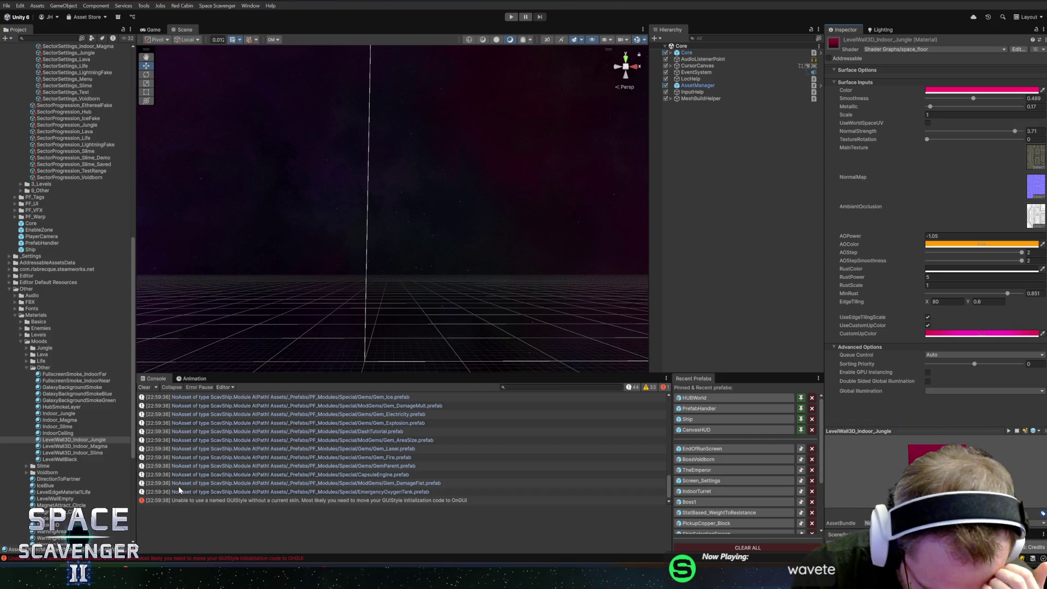
pyautogui.hotkey('alt', 'Tab')
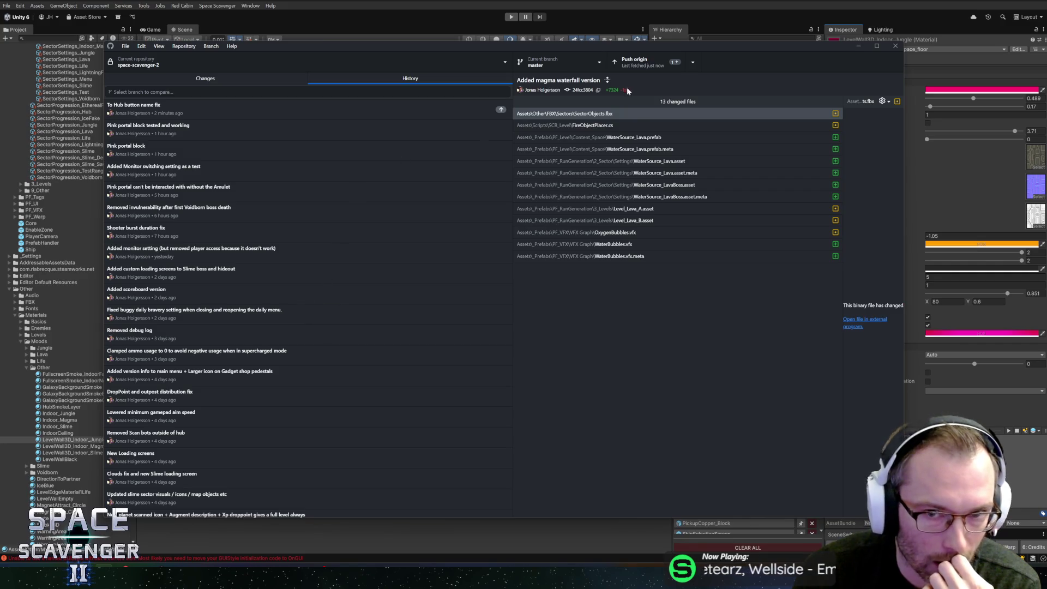
# Step: Push the "To Hub button name fix" commit to origin
pyautogui.click(634, 65)
pyautogui.click(284, 77)
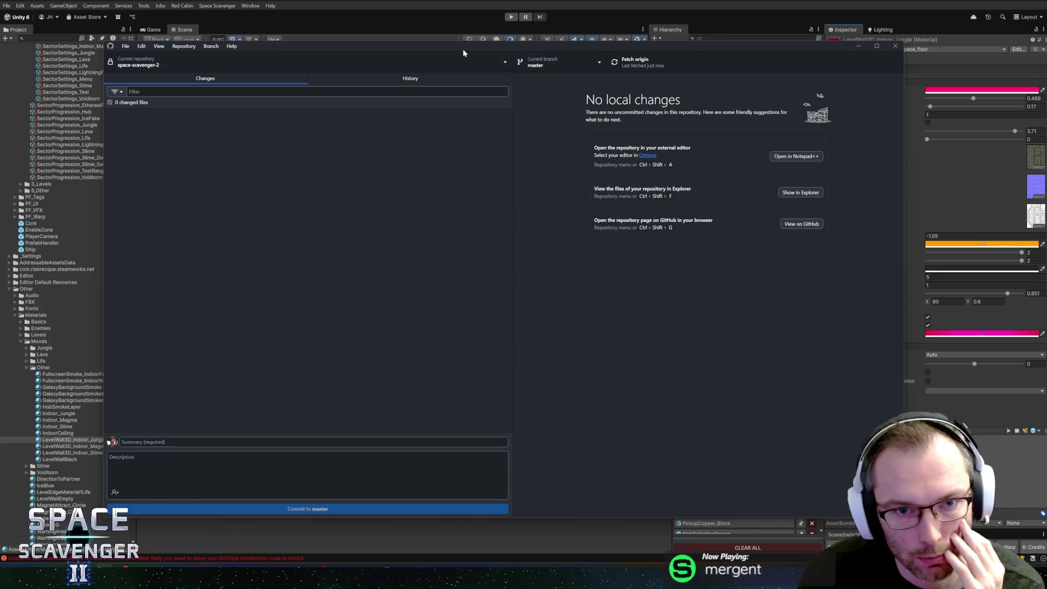
pyautogui.moveTo(461, 47); pyautogui.dragTo(459, 47)
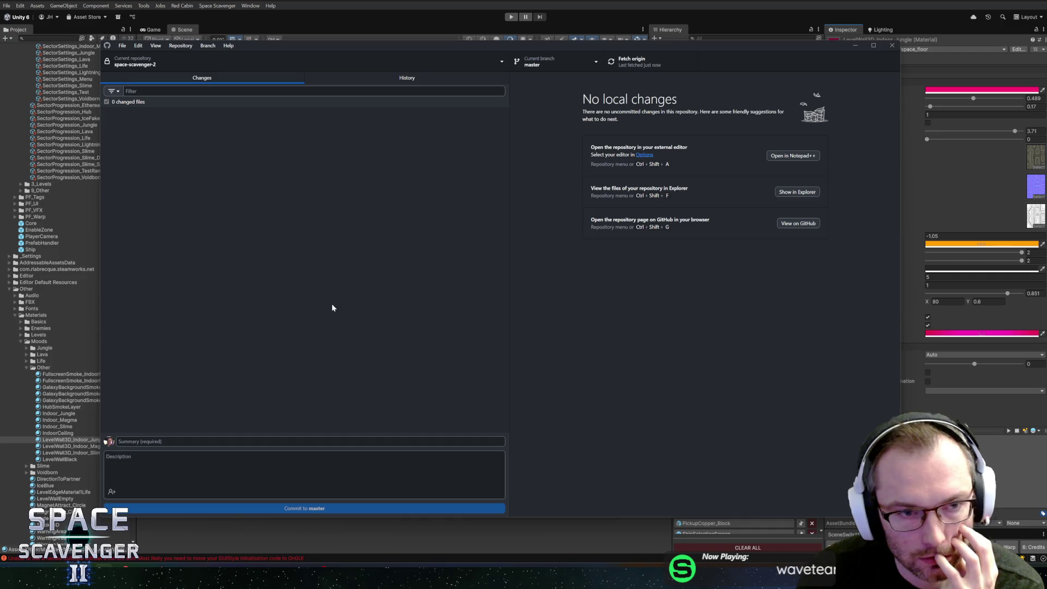
# Step: Check out the older "Card selection animation" commit, then return to Unity
pyautogui.click(358, 78)
pyautogui.click(275, 78)
pyautogui.click(382, 79)
pyautogui.scroll(-5, 279, 327)
pyautogui.click(263, 370)
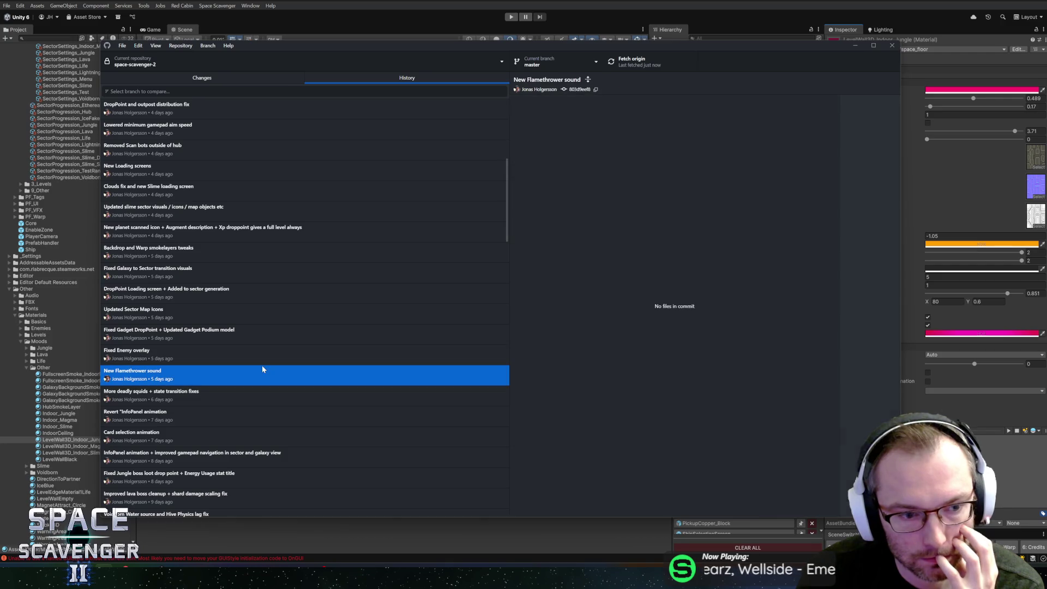
pyautogui.click(234, 429)
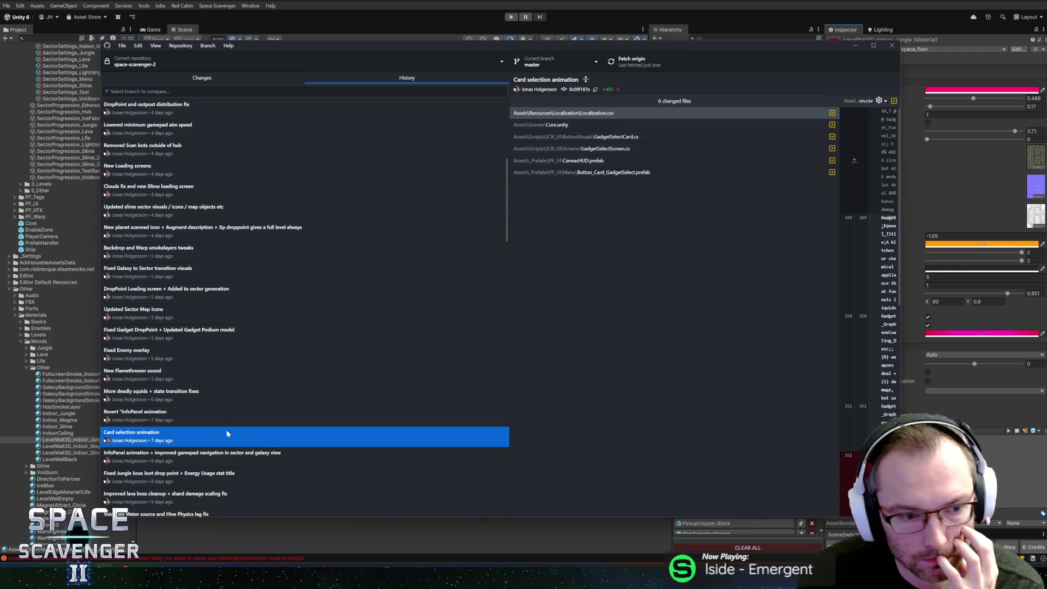
pyautogui.rightClick(222, 439)
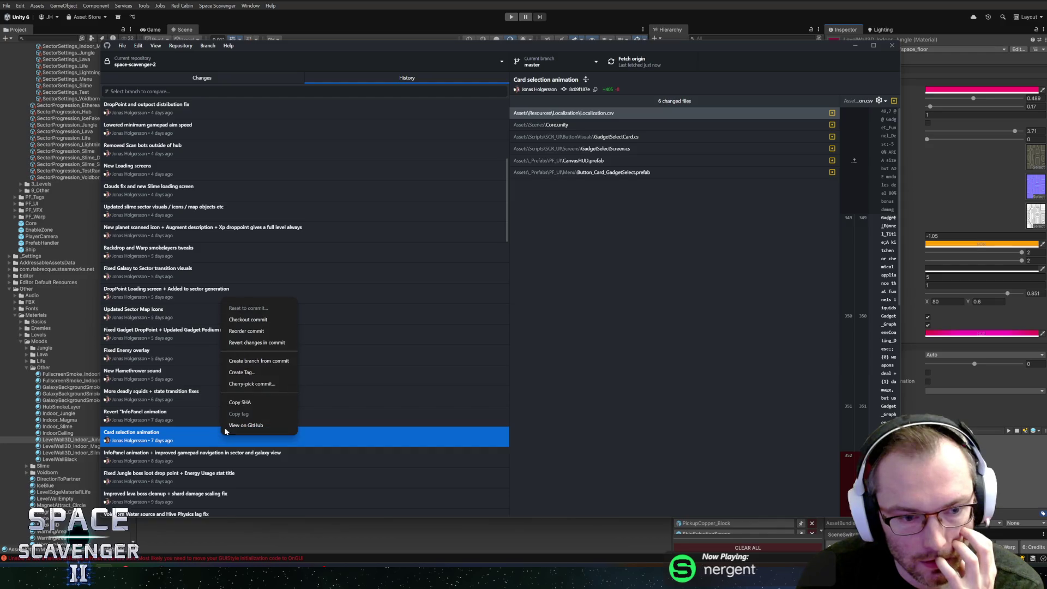
pyautogui.click(244, 318)
pyautogui.click(544, 309)
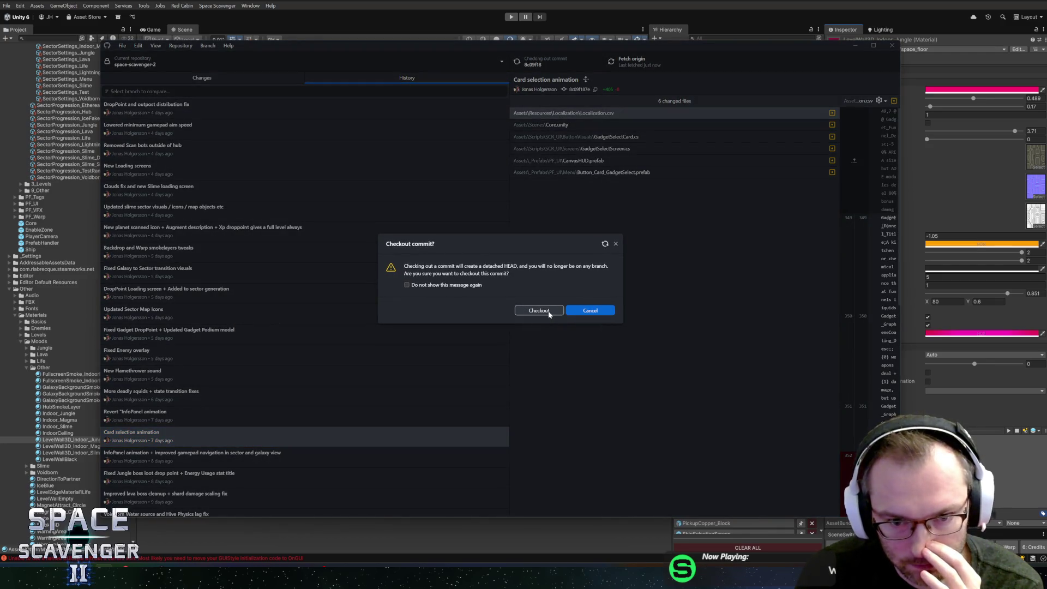
pyautogui.hotkey('alt', 'Tab')
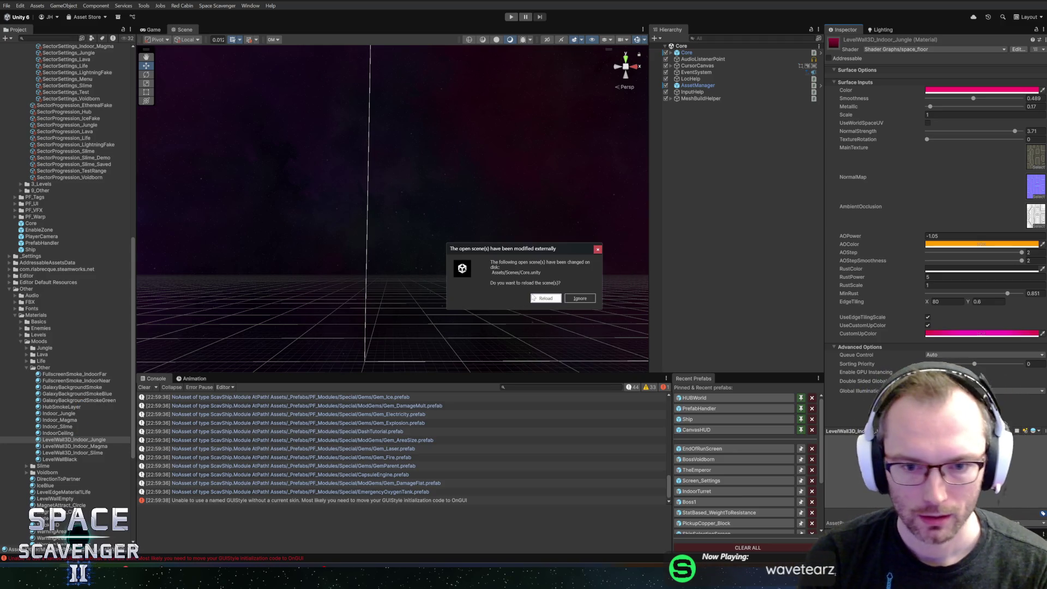
# Step: Reload the changed scene and reveal the LevelWall3D_Indoor material file on disk
pyautogui.click(544, 298)
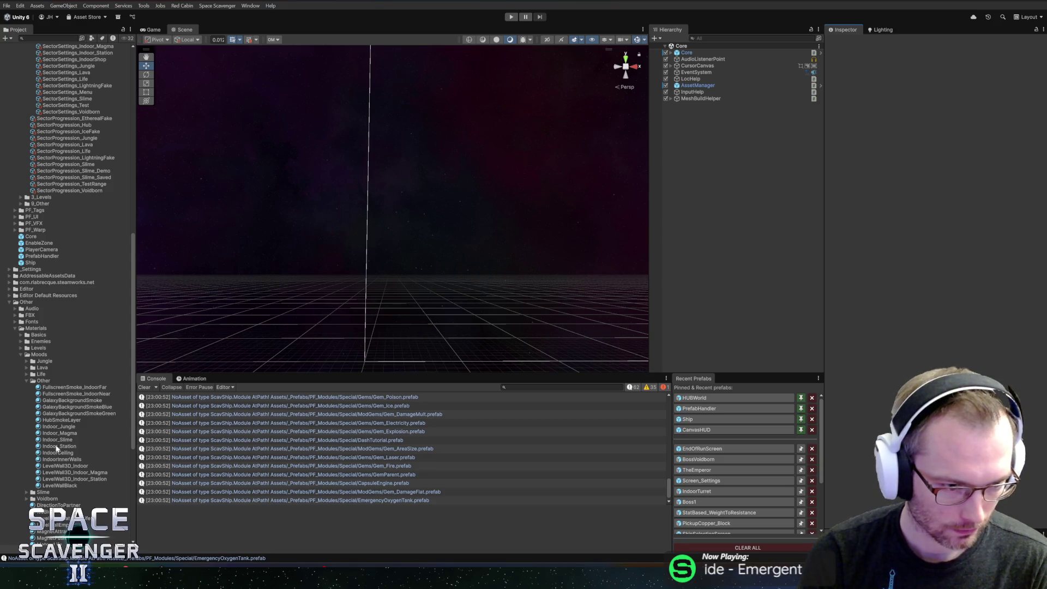
pyautogui.click(57, 467)
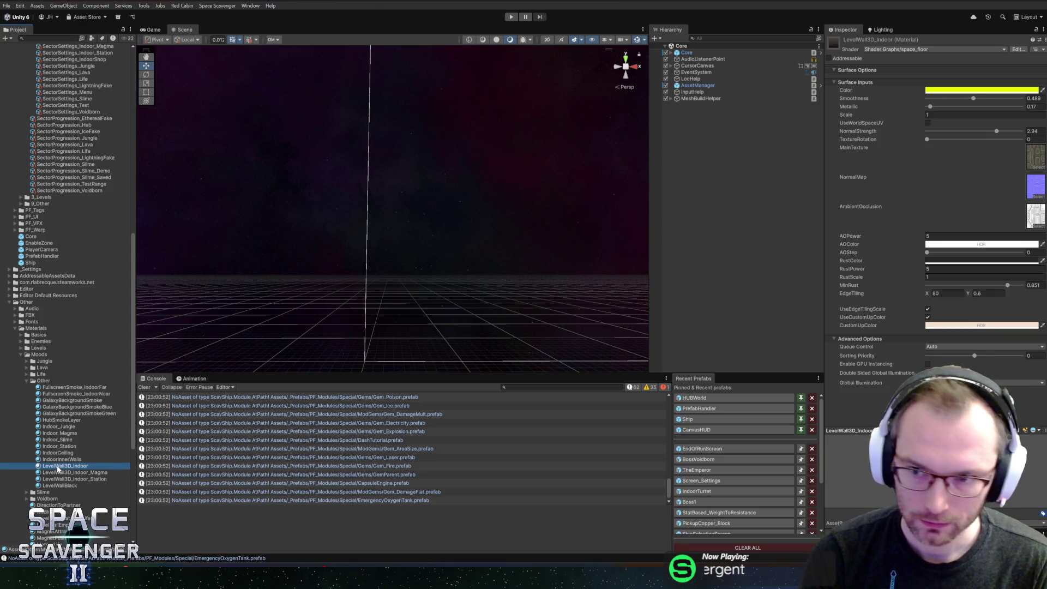
pyautogui.rightClick(58, 467)
pyautogui.click(103, 240)
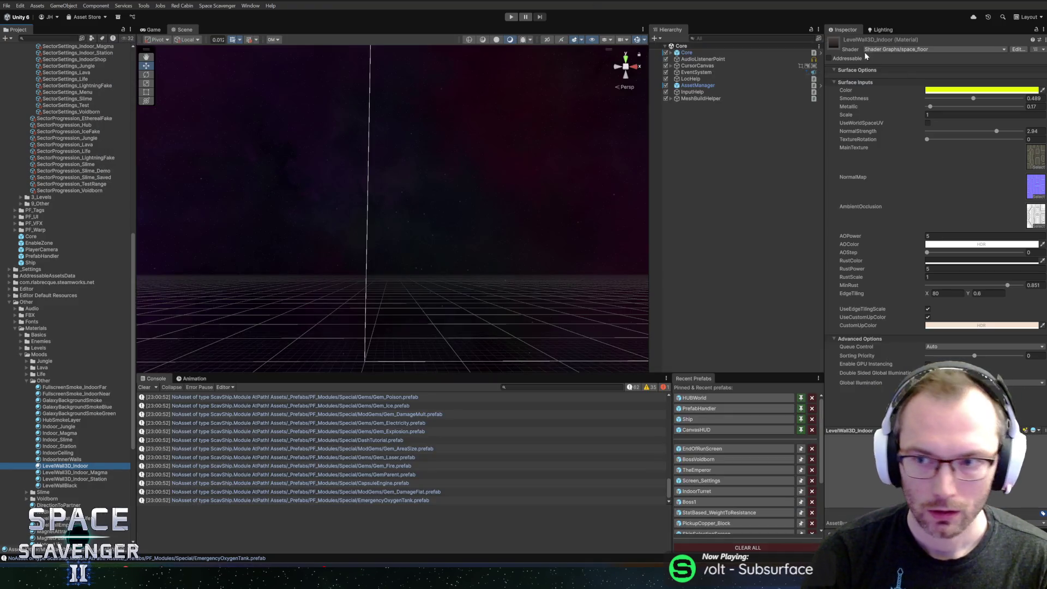
# Step: Copy the LevelWall3D_Indoor material's properties, then return to GitHub Desktop
pyautogui.rightClick(914, 39)
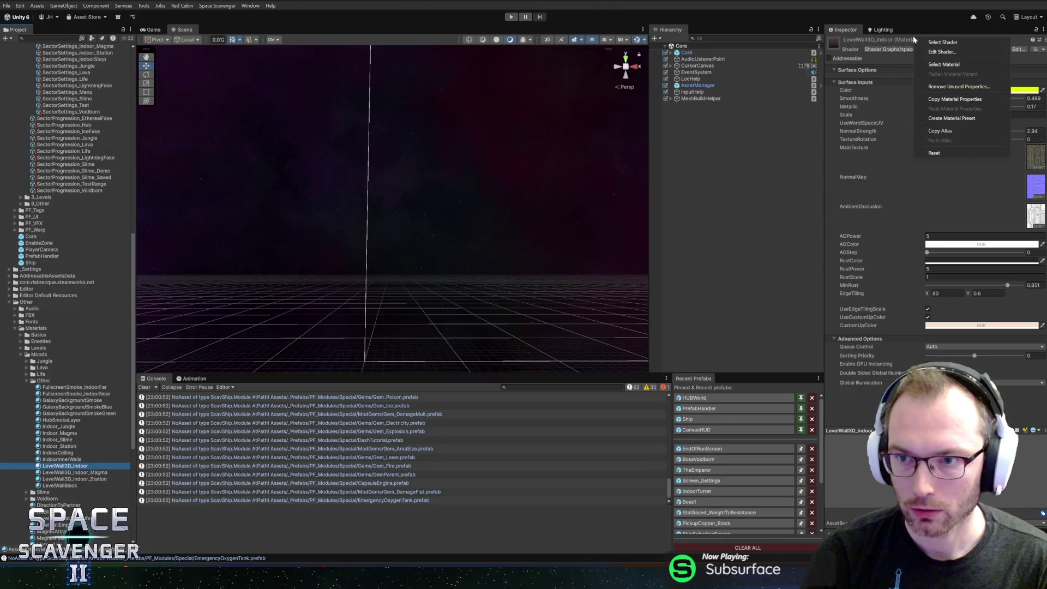
pyautogui.click(950, 100)
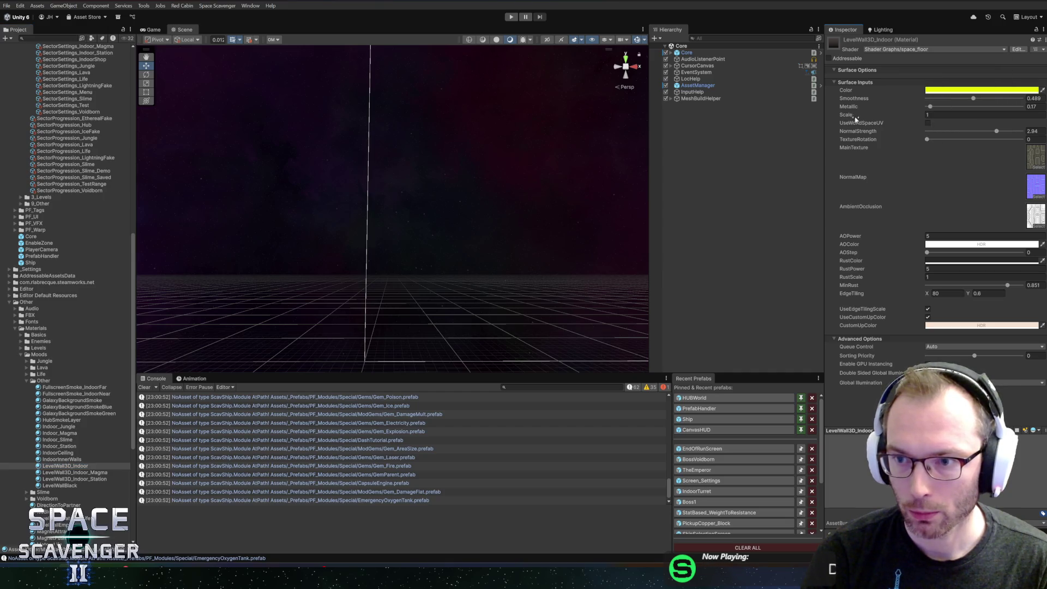
pyautogui.rightClick(878, 44)
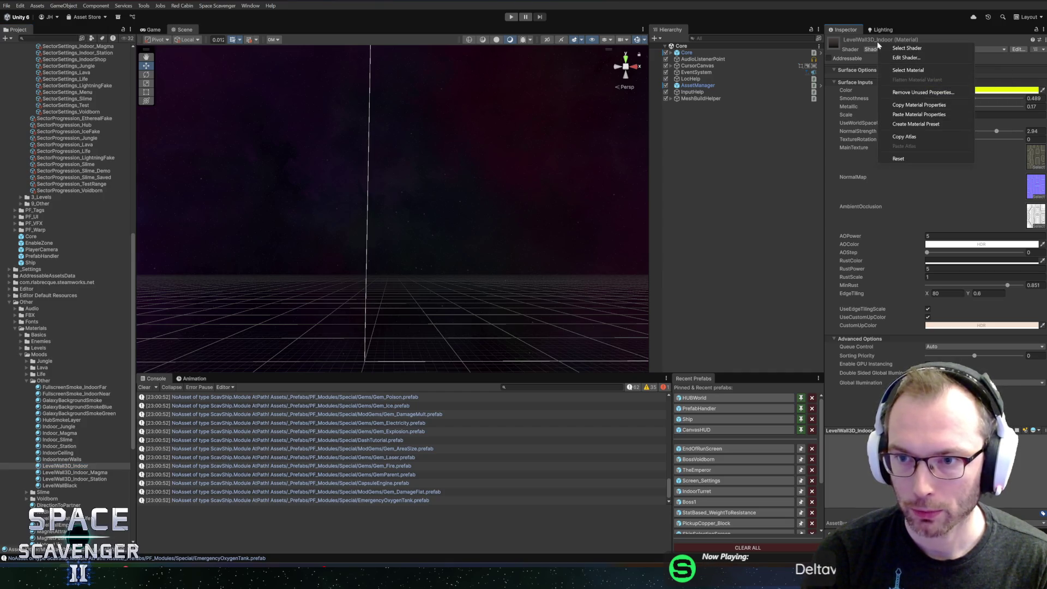
pyautogui.click(900, 104)
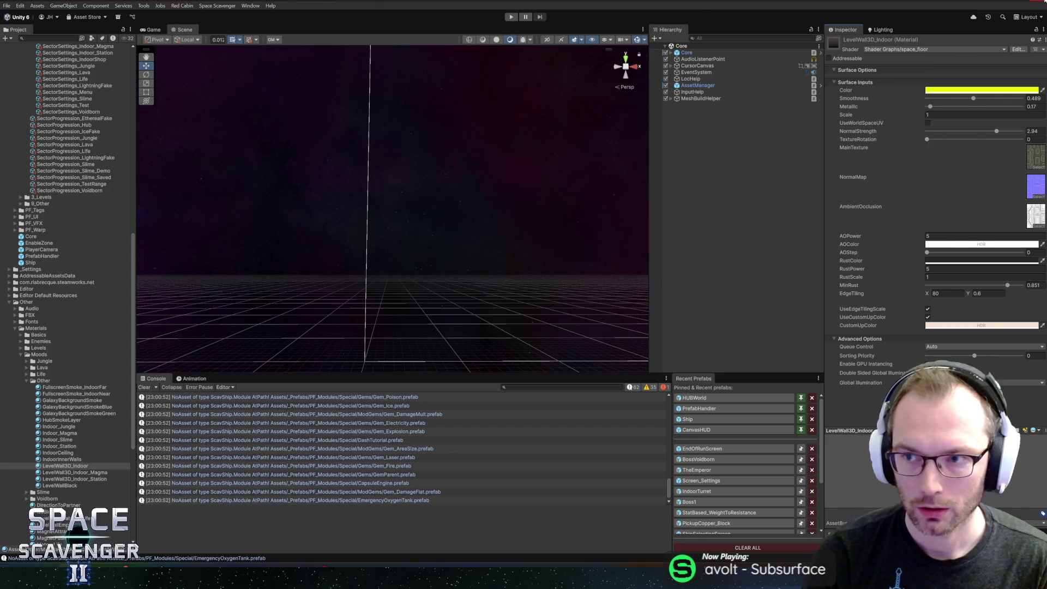
pyautogui.hotkey('alt', 'Tab')
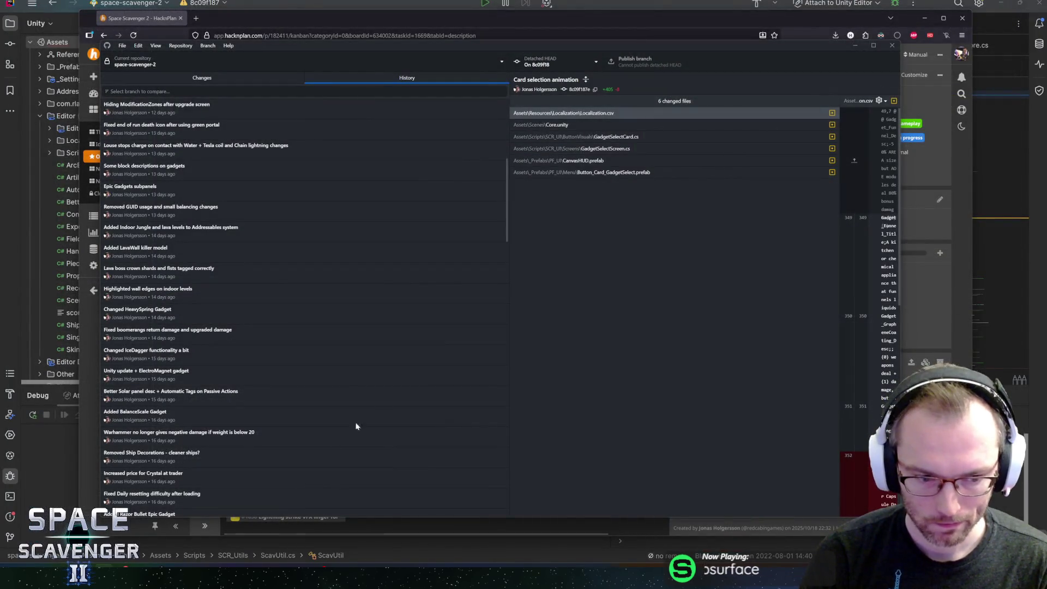
# Step: Switch the repository to master and reopen space-scavenger-2 in Unity from the Hub
pyautogui.click(565, 63)
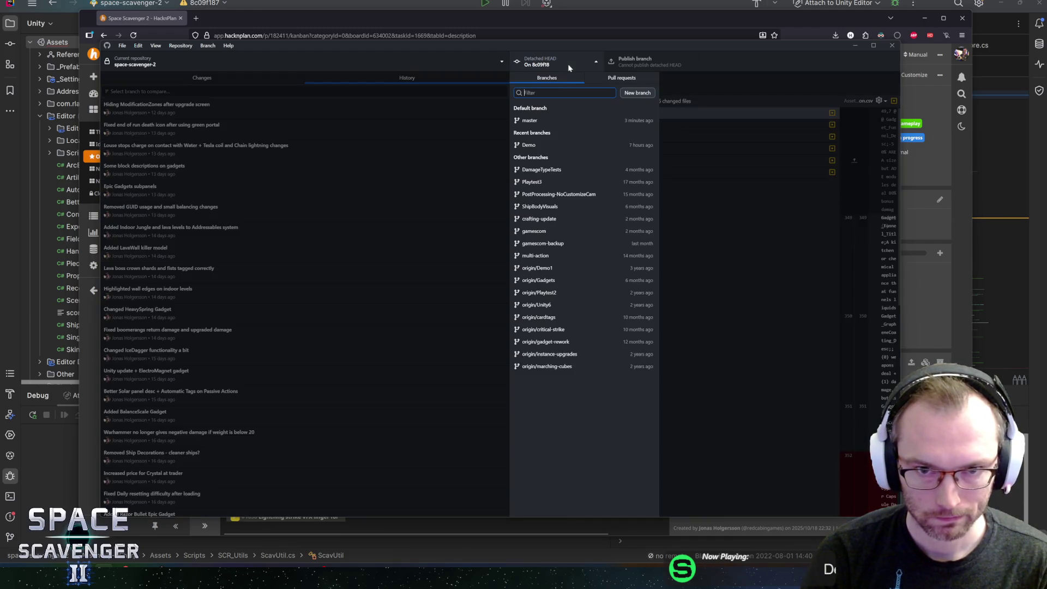
pyautogui.click(541, 114)
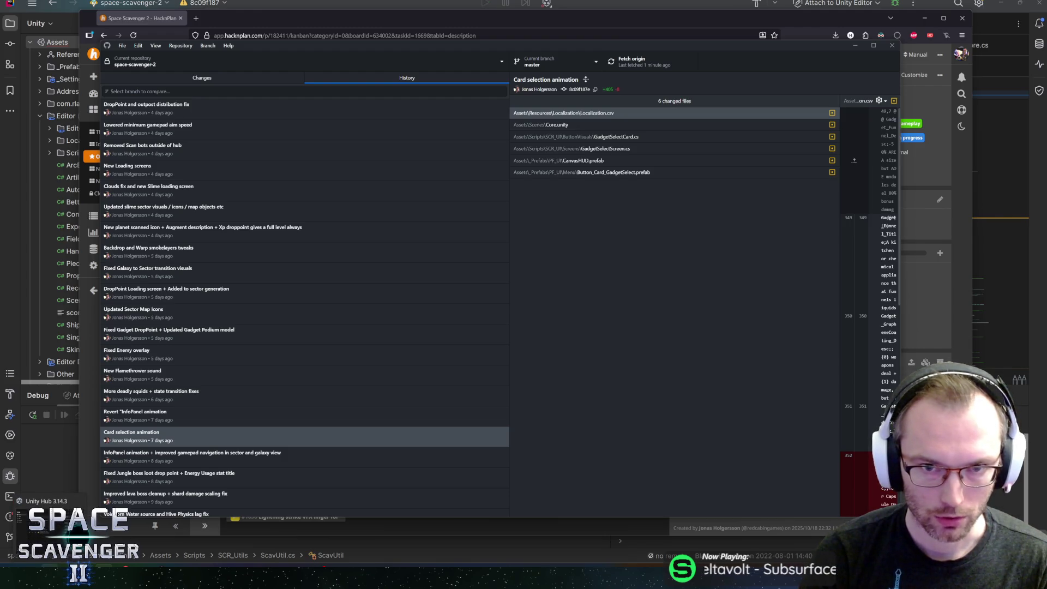
pyautogui.click(201, 78)
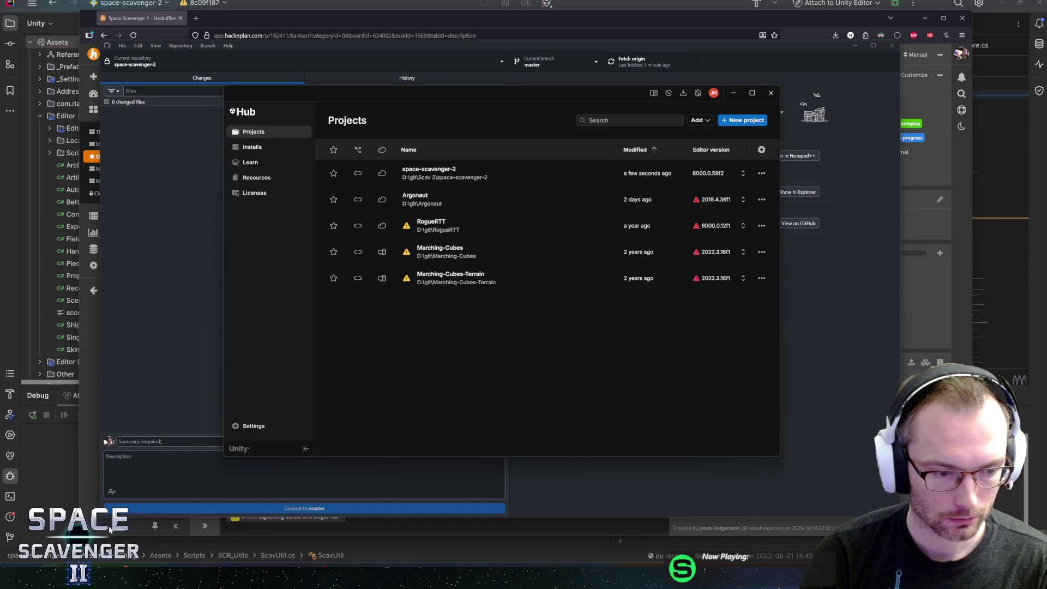
pyautogui.click(484, 175)
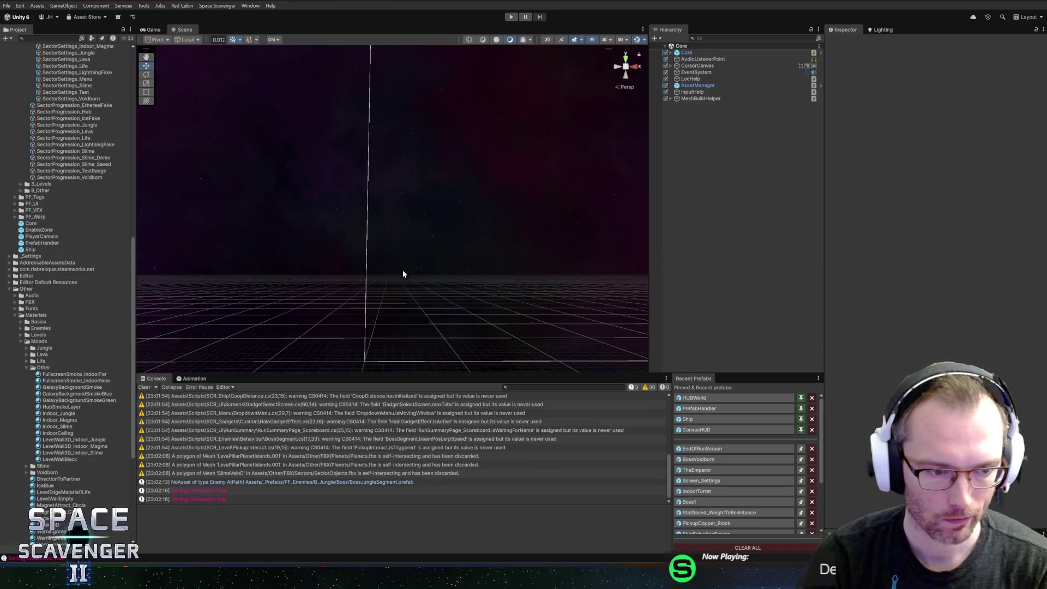
# Step: Paste the copied Indoor properties into LevelWall3D_Indoor_Jungle and fix its object name
pyautogui.click(79, 446)
pyautogui.click(72, 441)
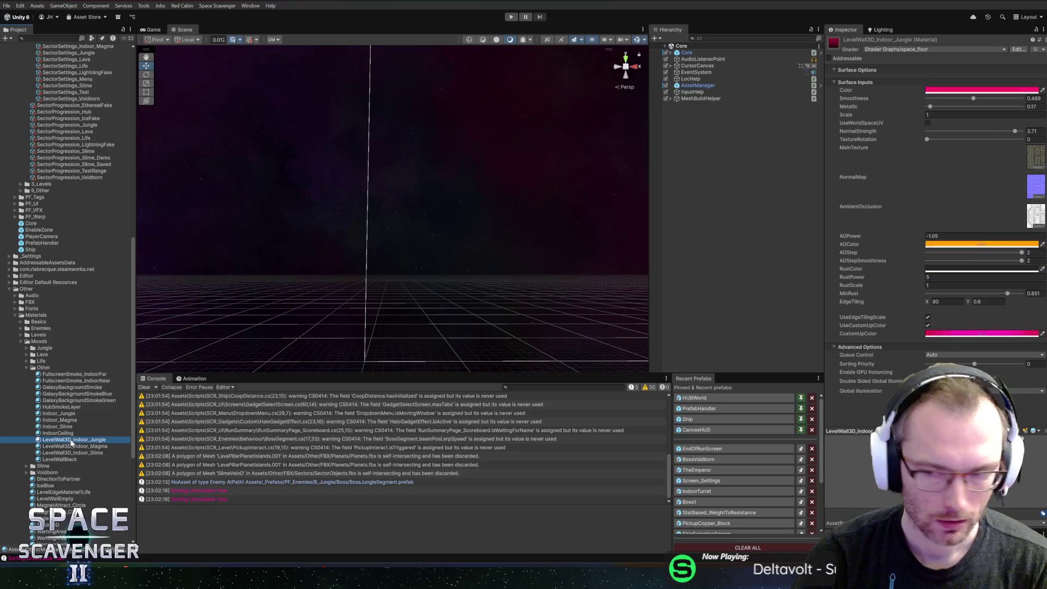
pyautogui.click(89, 445)
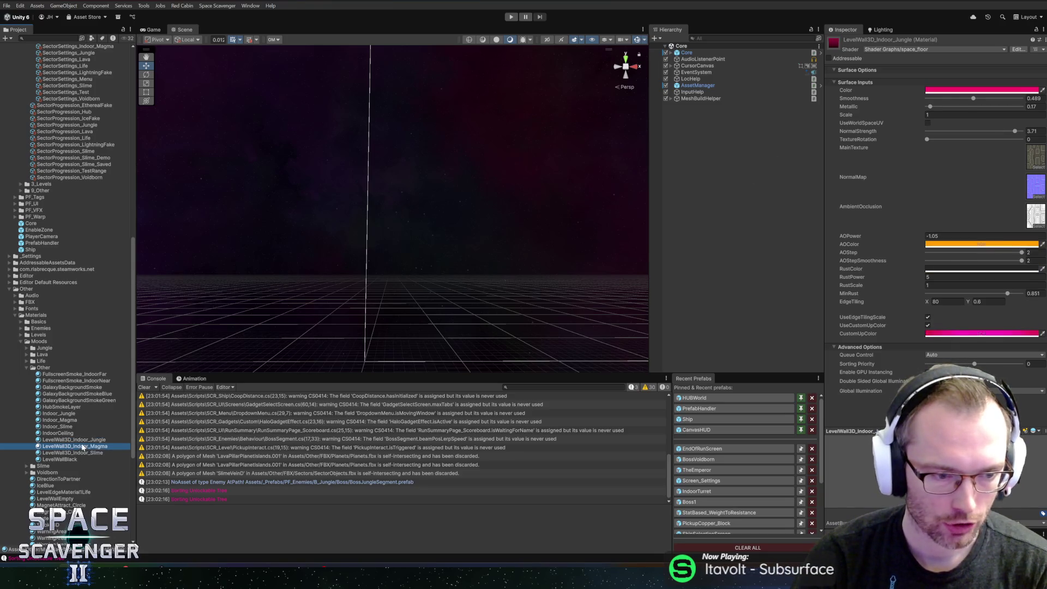
pyautogui.click(80, 442)
pyautogui.rightClick(904, 38)
pyautogui.click(895, 26)
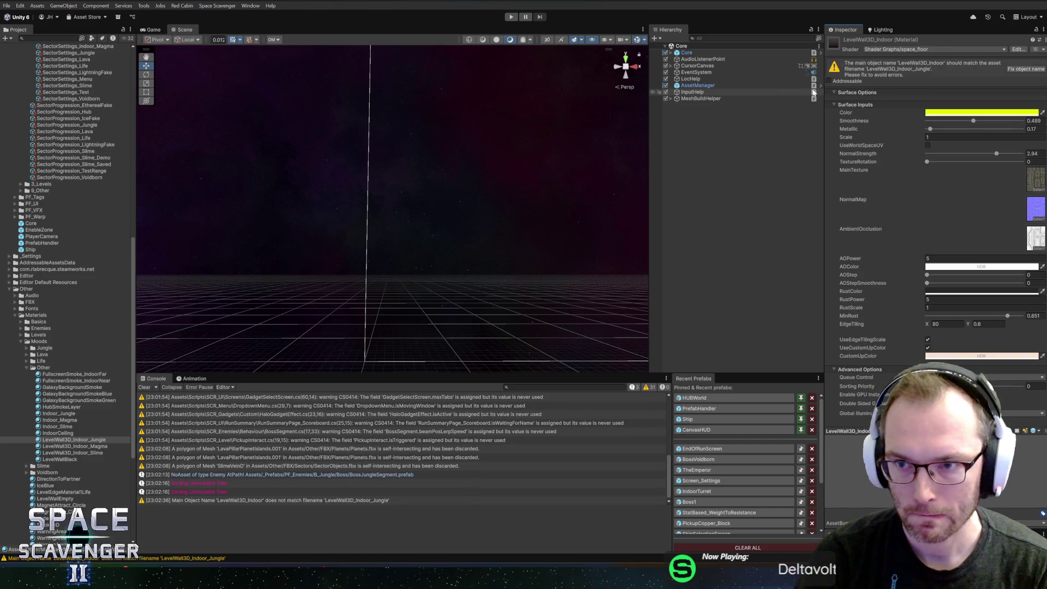
pyautogui.click(64, 441)
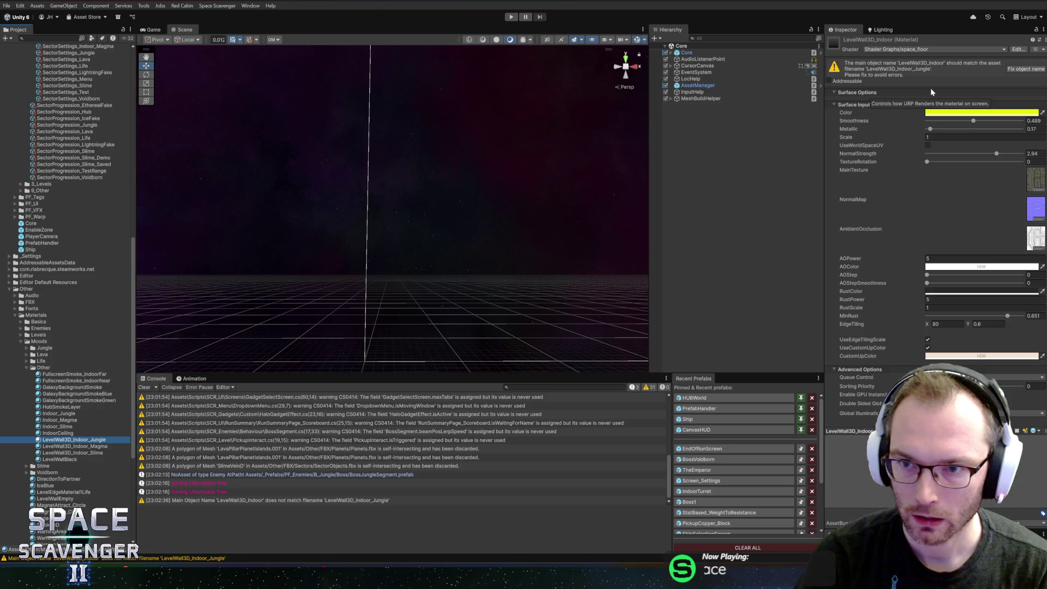
pyautogui.click(1026, 69)
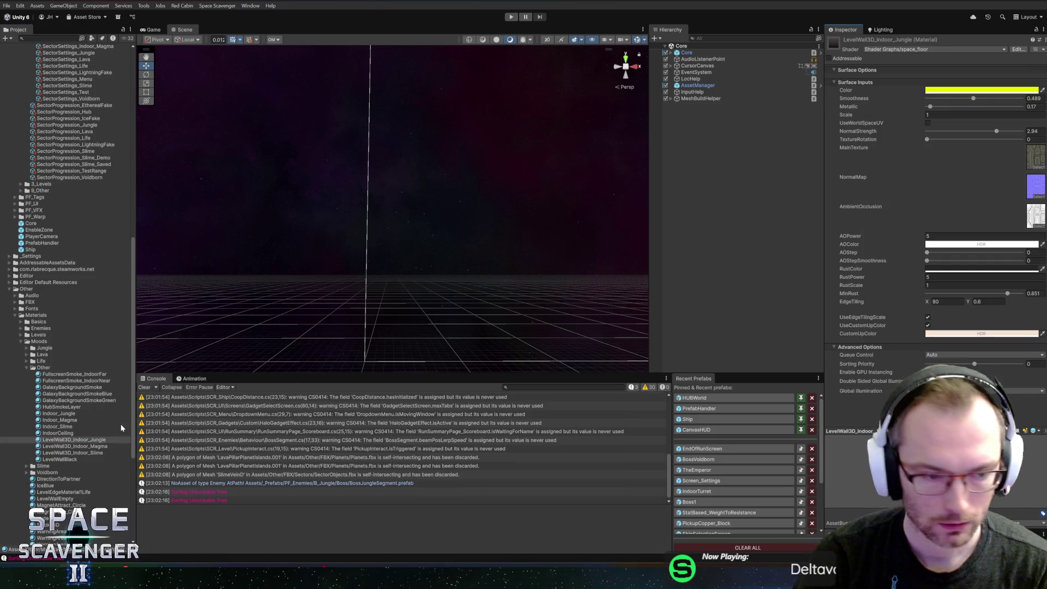
pyautogui.click(71, 446)
pyautogui.scroll(5, 111, 204)
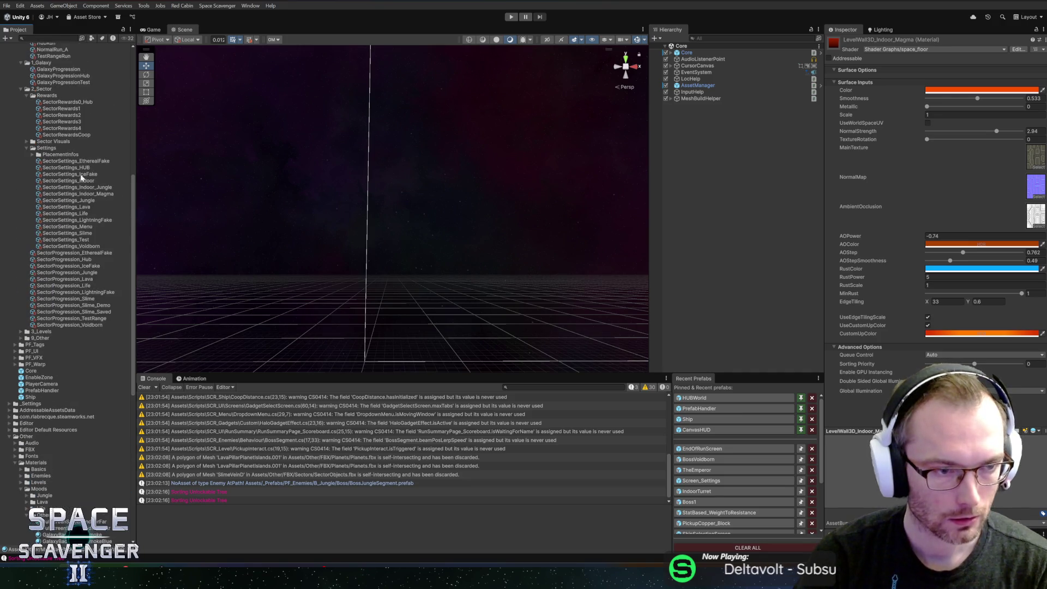
pyautogui.click(71, 201)
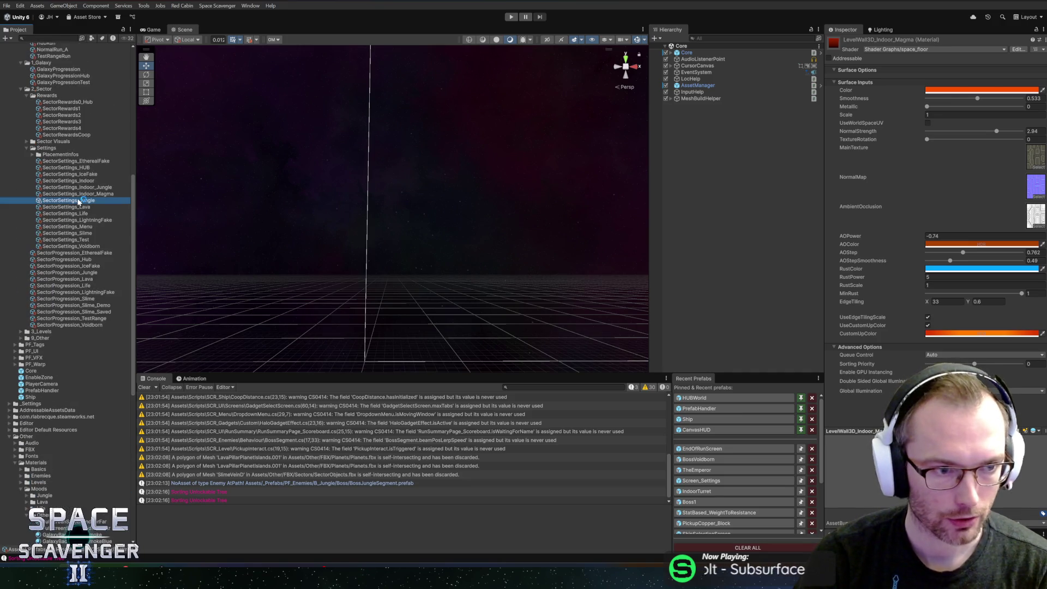
pyautogui.scroll(-3, 980, 347)
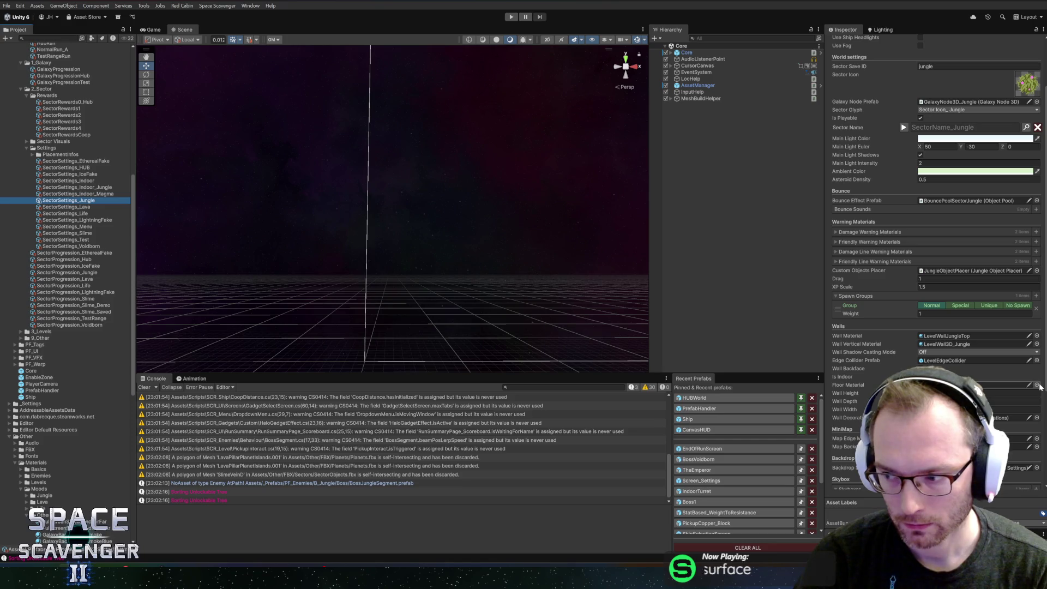
pyautogui.click(943, 345)
pyautogui.scroll(-3, 76, 433)
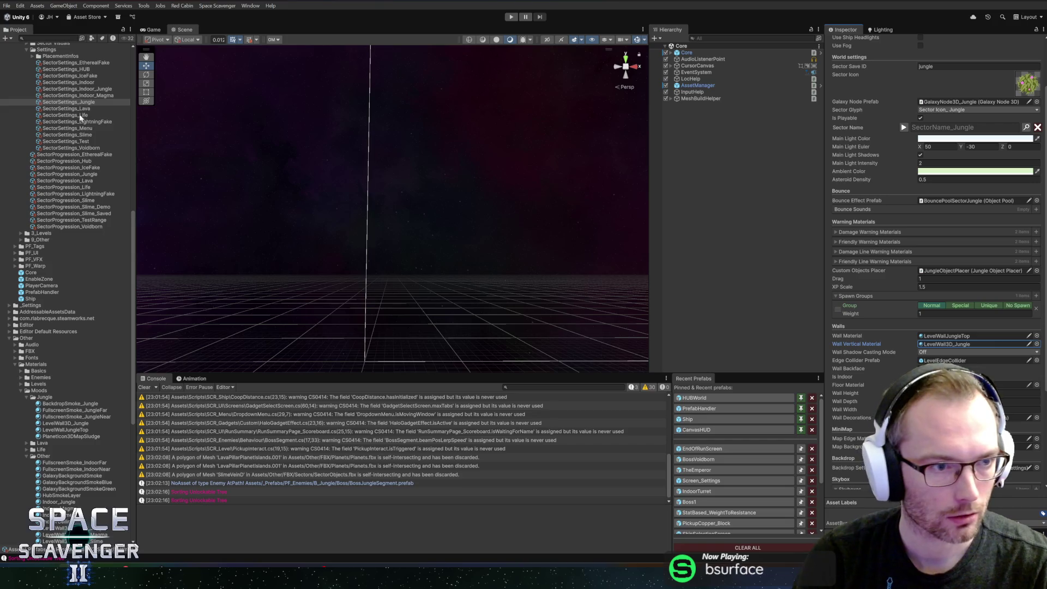
pyautogui.click(70, 90)
pyautogui.click(955, 365)
pyautogui.click(960, 405)
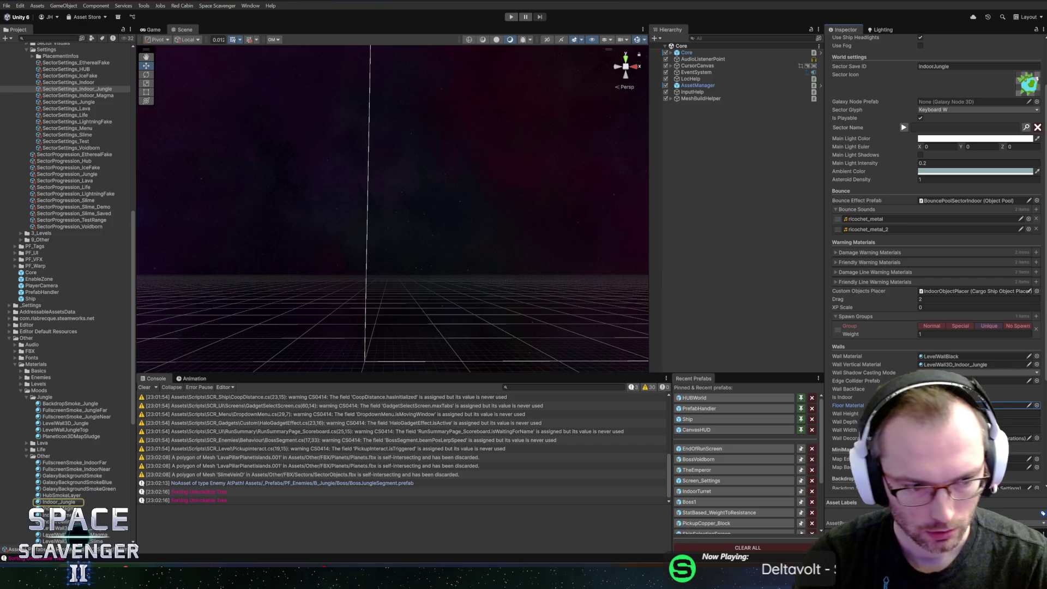
pyautogui.click(943, 364)
pyautogui.doubleClick(955, 364)
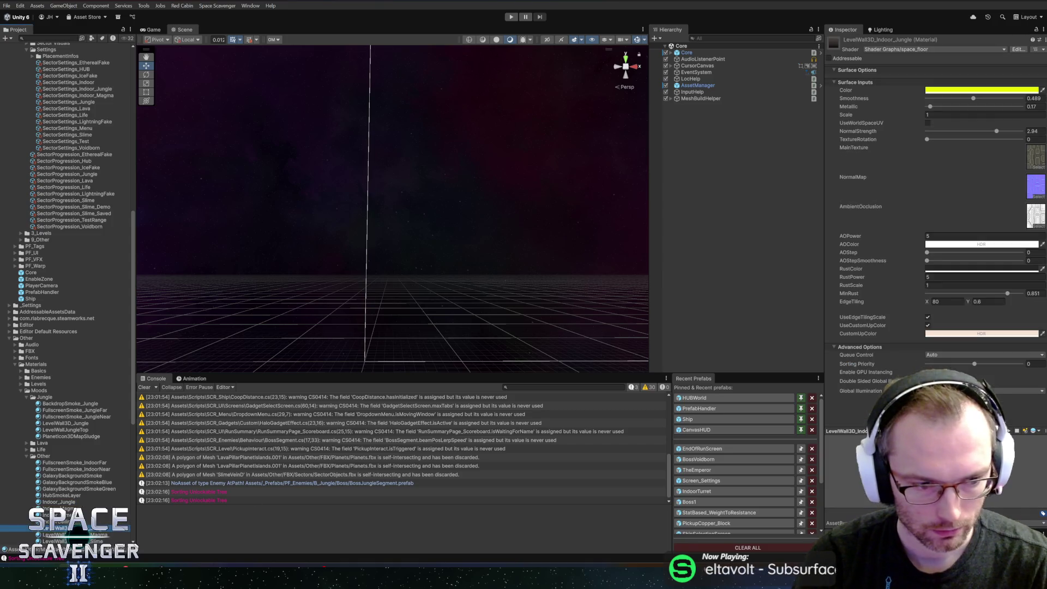
# Step: Commit LevelWall3D_Indoor_Jungle.mat as "Fixed indoor Jungle Wall Material" and push it to origin
pyautogui.press('Down')
pyautogui.press('Down')
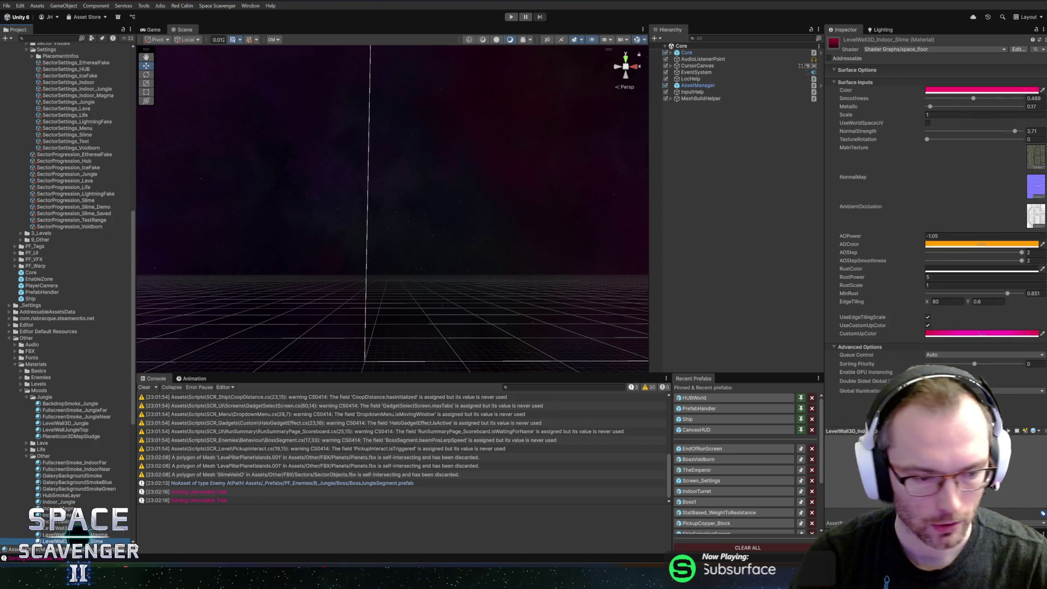
pyautogui.hotkey('alt', 'Tab')
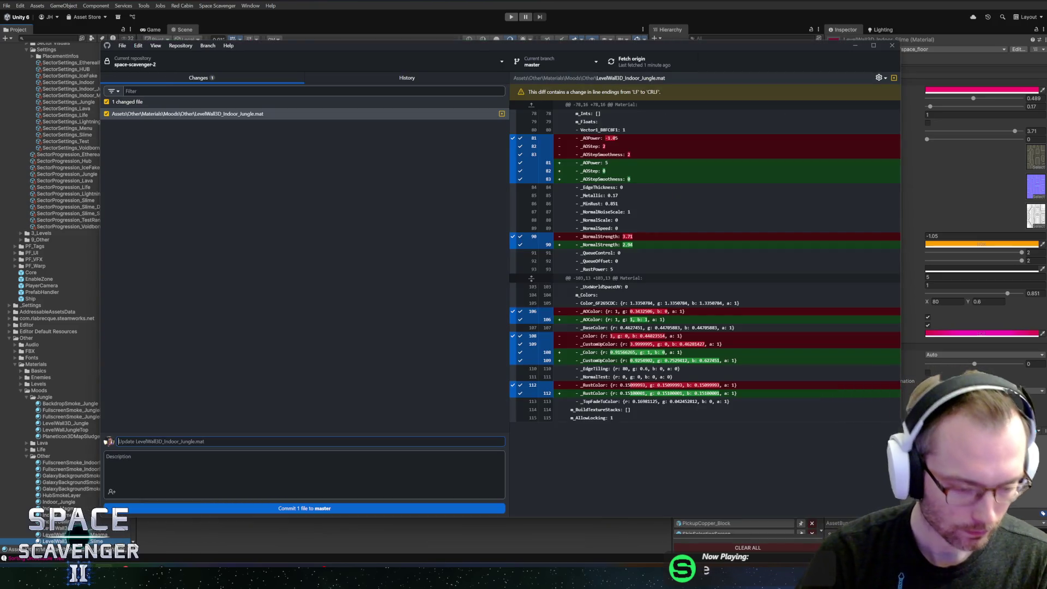
pyautogui.write('Fixed indoor Jungle Wall M')
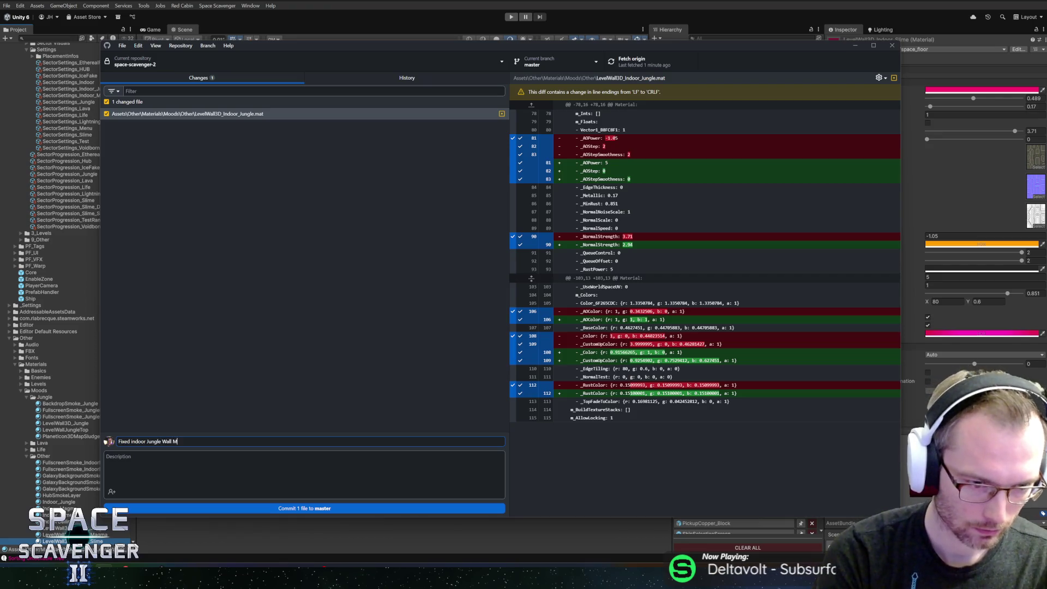
pyautogui.click(319, 510)
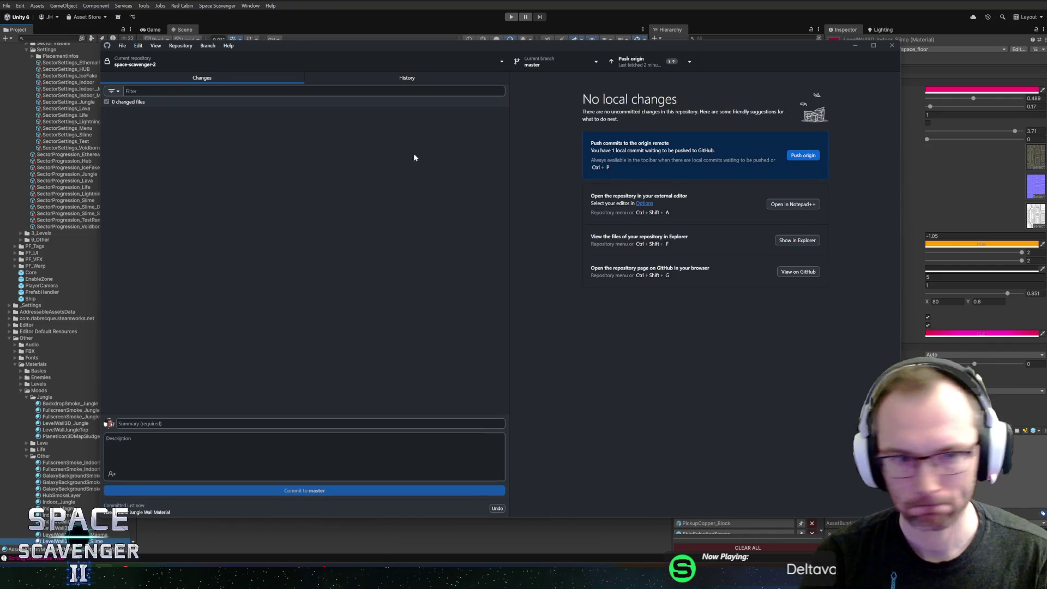
pyautogui.click(633, 61)
pyautogui.hotkey('alt', 'Tab')
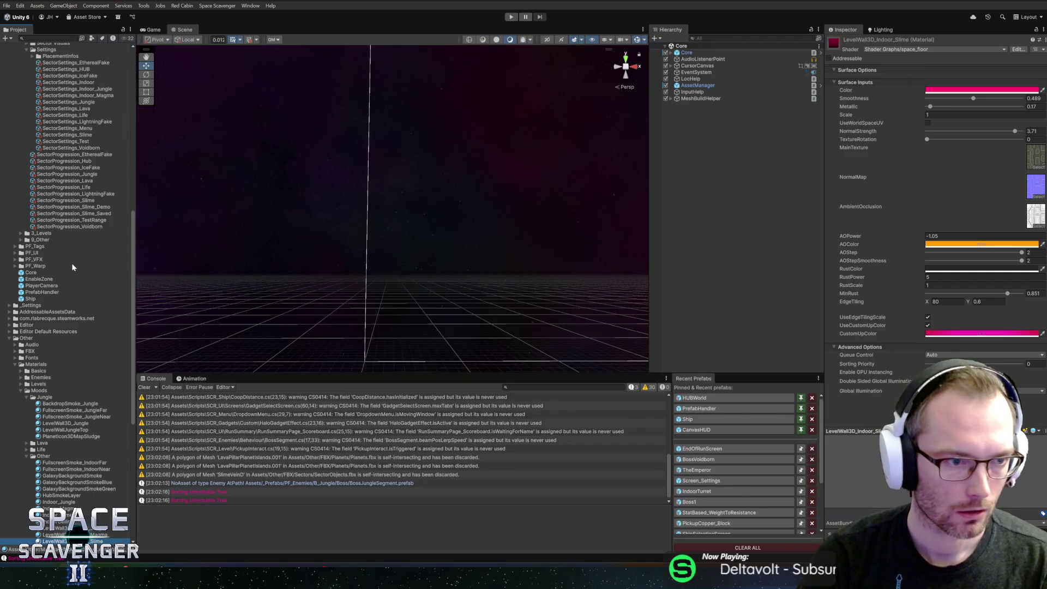
# Step: Inspect the Jungle, Slime and Voidborn wall decoration layers in Sector Visuals
pyautogui.scroll(5, 72, 267)
pyautogui.scroll(5, 67, 254)
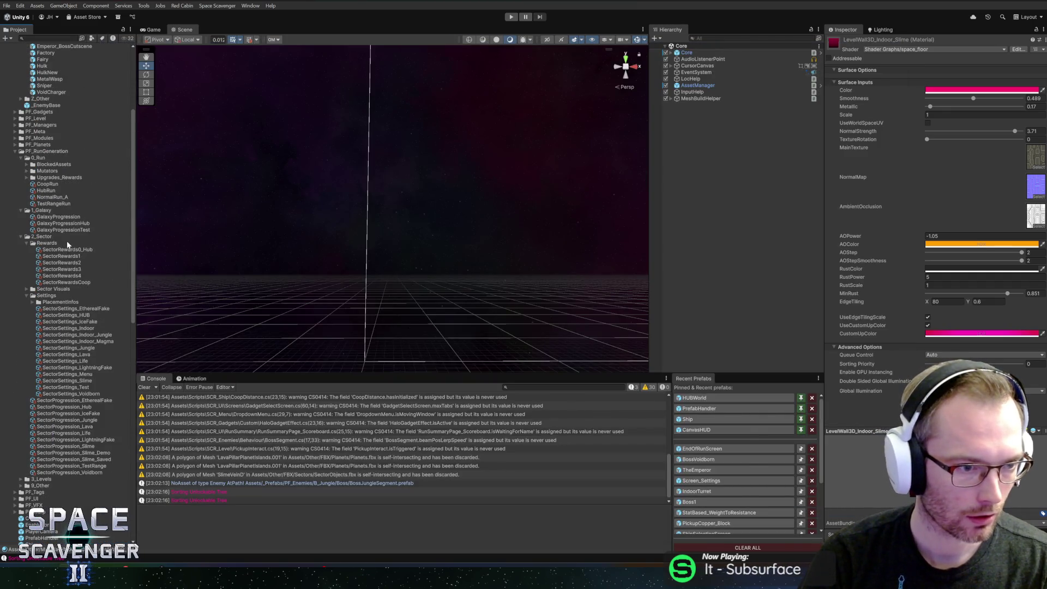
pyautogui.doubleClick(51, 243)
pyautogui.doubleClick(46, 257)
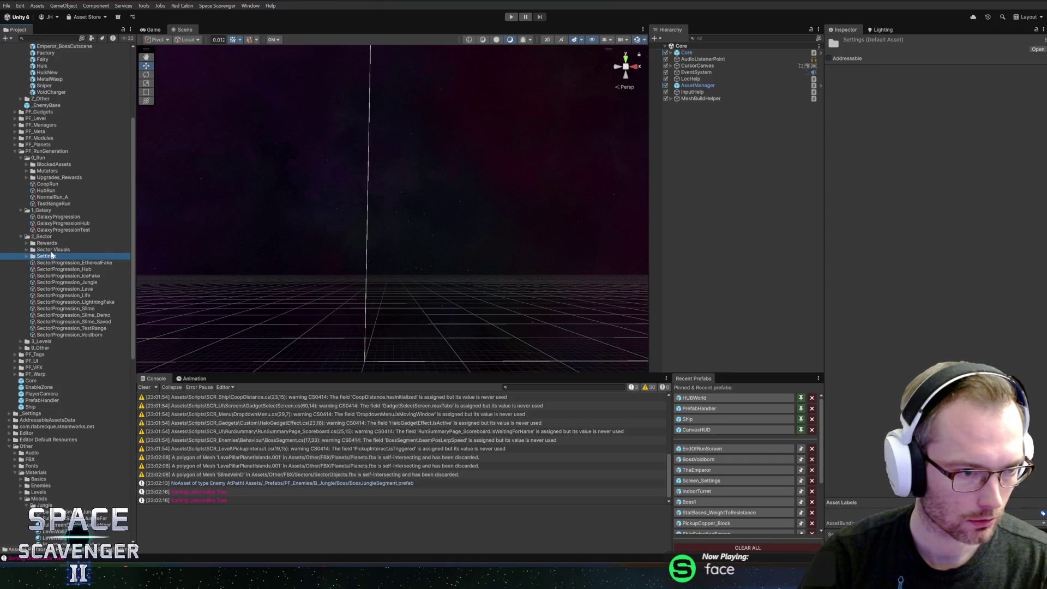
pyautogui.doubleClick(53, 250)
pyautogui.click(63, 316)
pyautogui.click(63, 328)
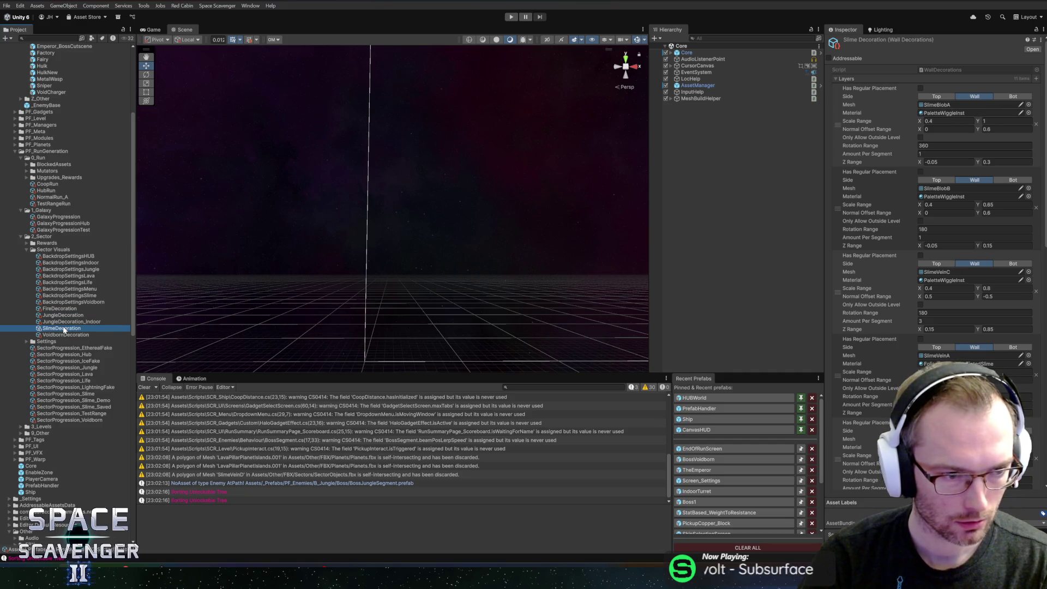
pyautogui.press('Down')
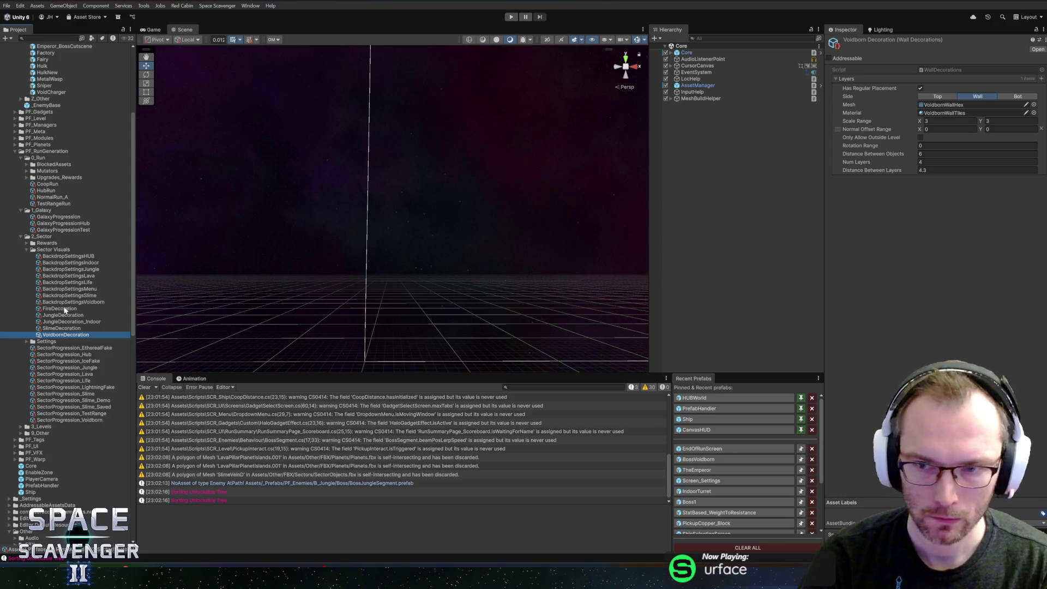
# Step: Open SectorSettings_Slime, then expand the PlacementInfos and 3_Levels folders
pyautogui.doubleClick(65, 251)
pyautogui.doubleClick(66, 256)
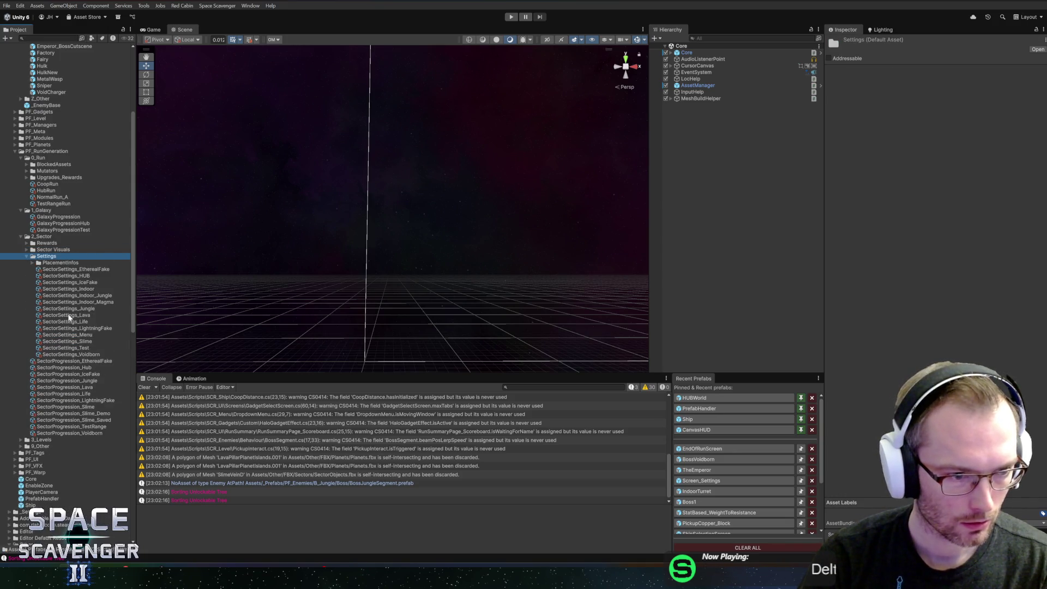
pyautogui.click(70, 341)
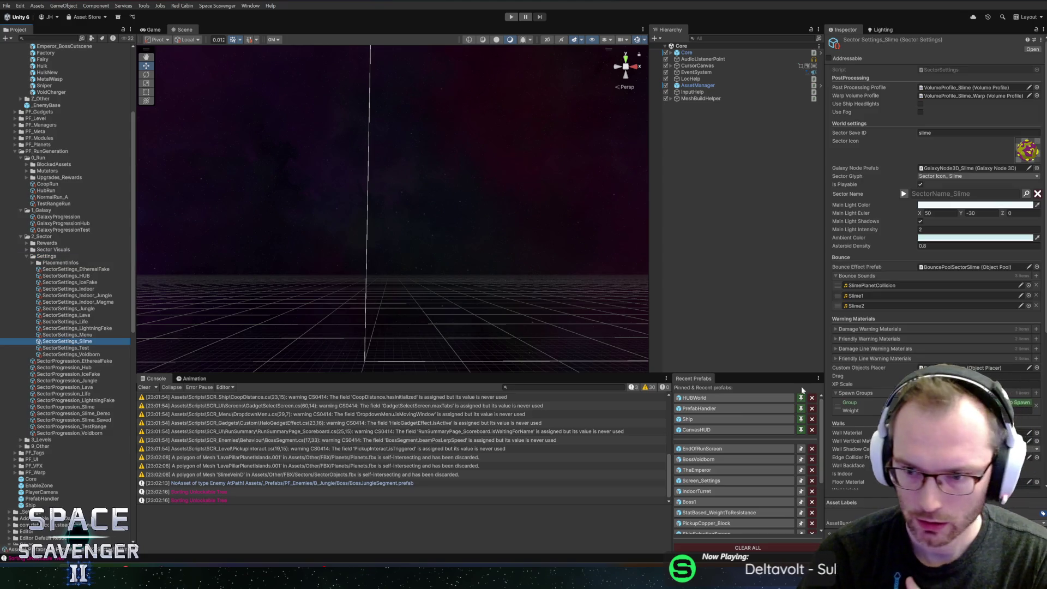
pyautogui.scroll(-5, 928, 272)
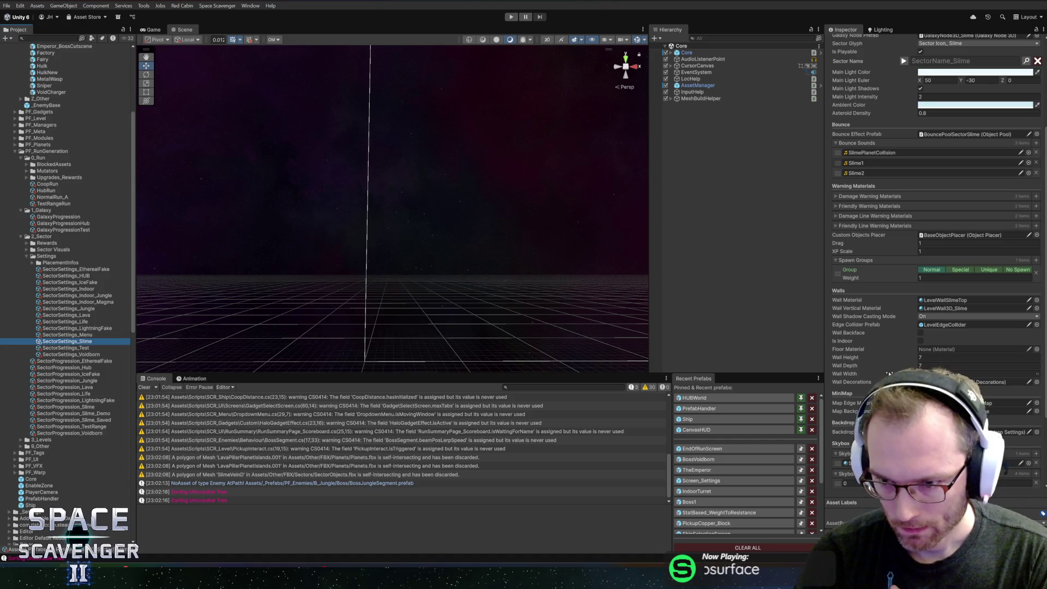
pyautogui.scroll(-4, 889, 374)
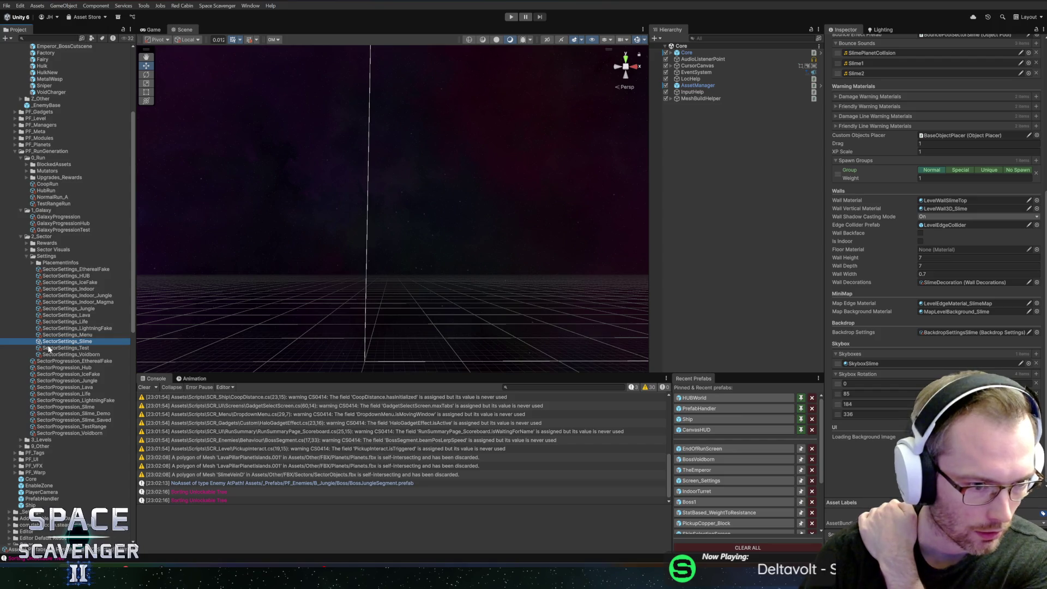
pyautogui.click(32, 262)
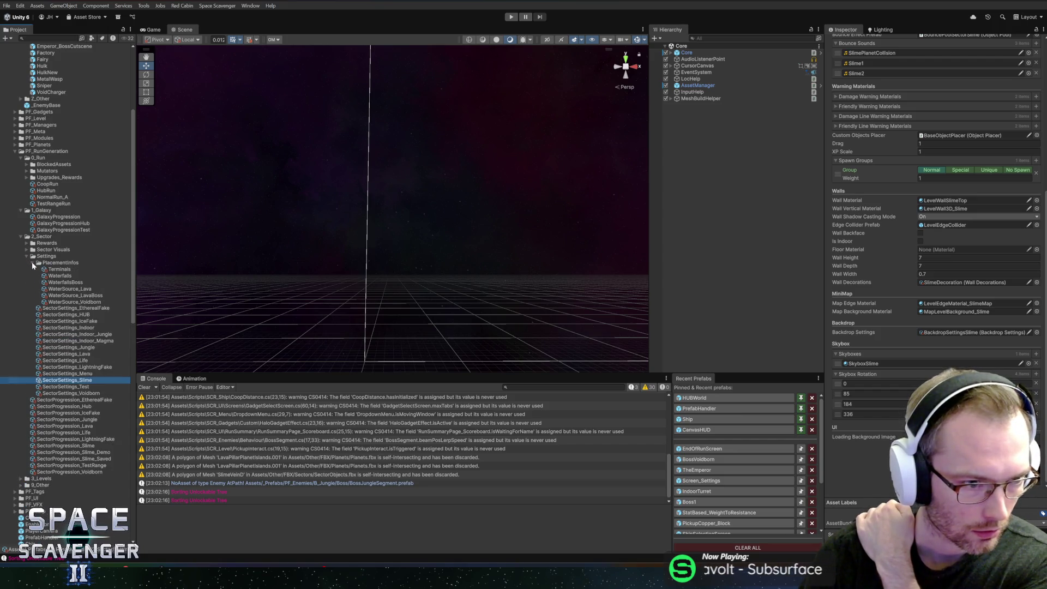
pyautogui.click(22, 480)
pyautogui.scroll(-3, 55, 421)
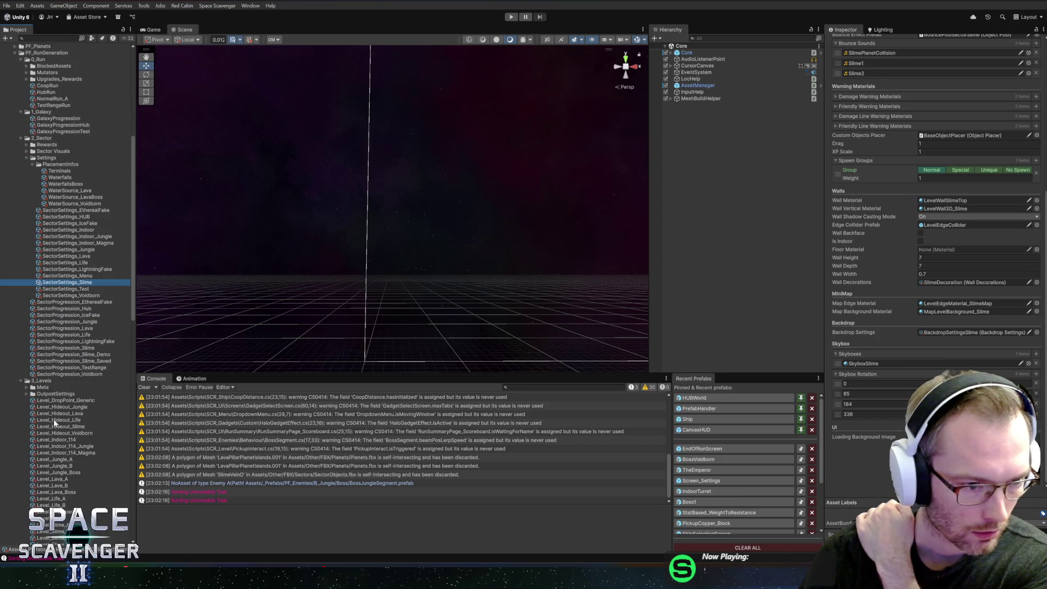
# Step: Check Level_Lava_Boss's water source (WaterSource_LavaBoss), then select and duplicate WaterSource_Voidborn
pyautogui.scroll(-2, 56, 421)
pyautogui.click(59, 371)
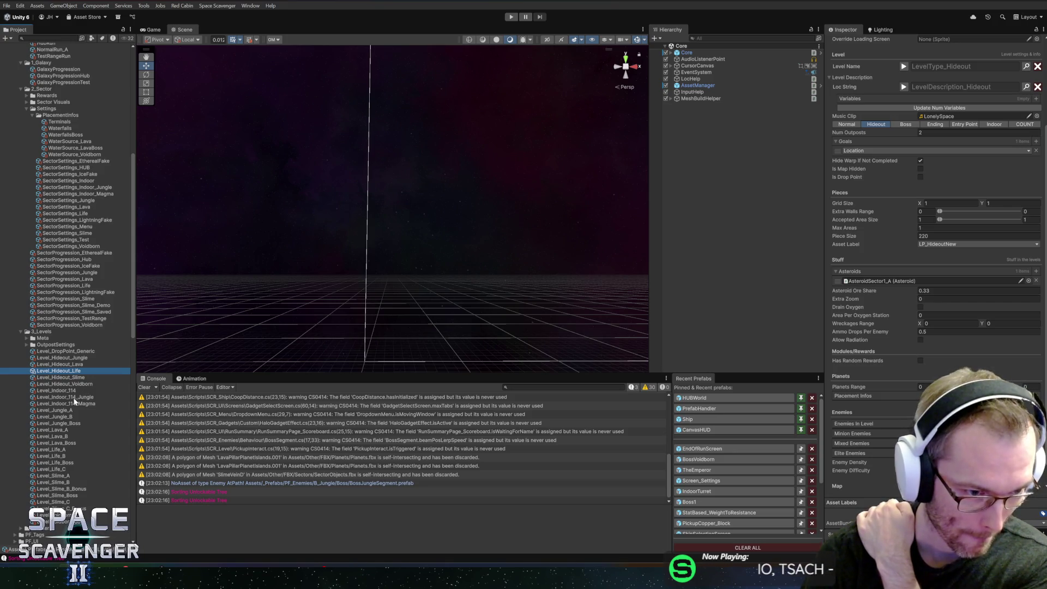
pyautogui.click(67, 443)
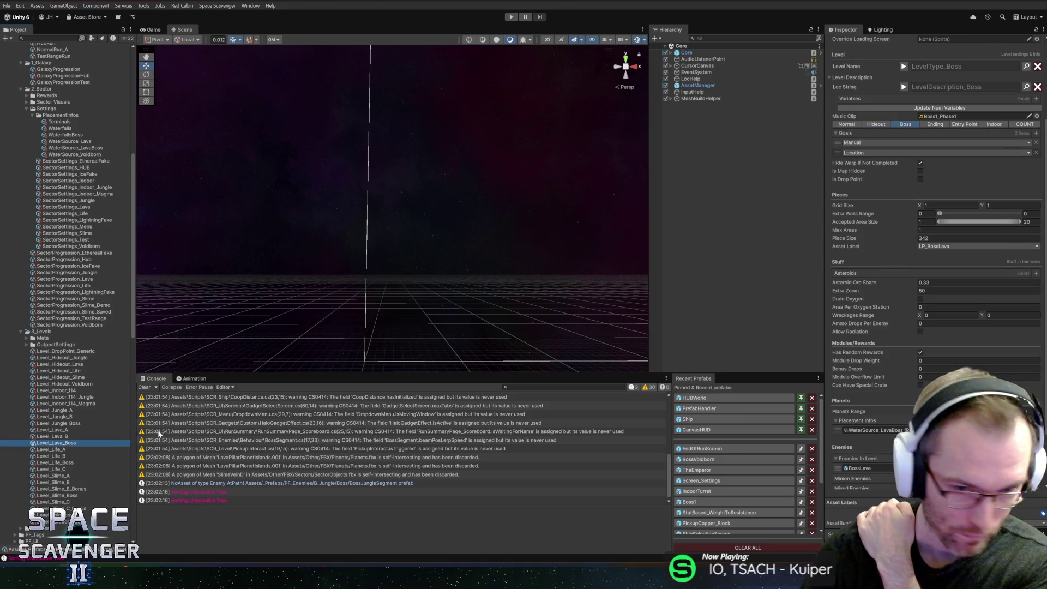
pyautogui.click(864, 431)
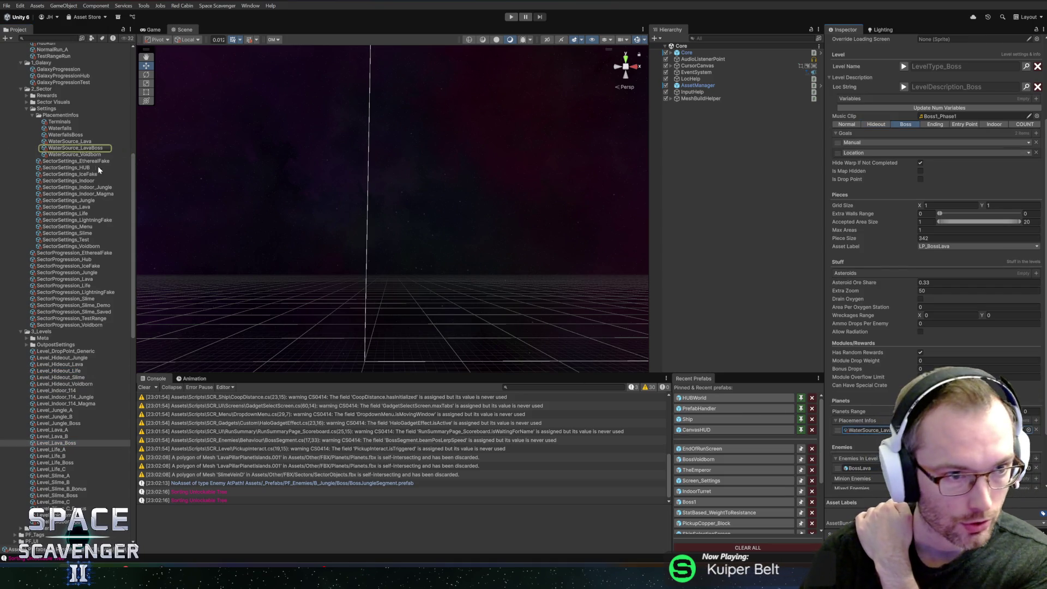
pyautogui.click(65, 155)
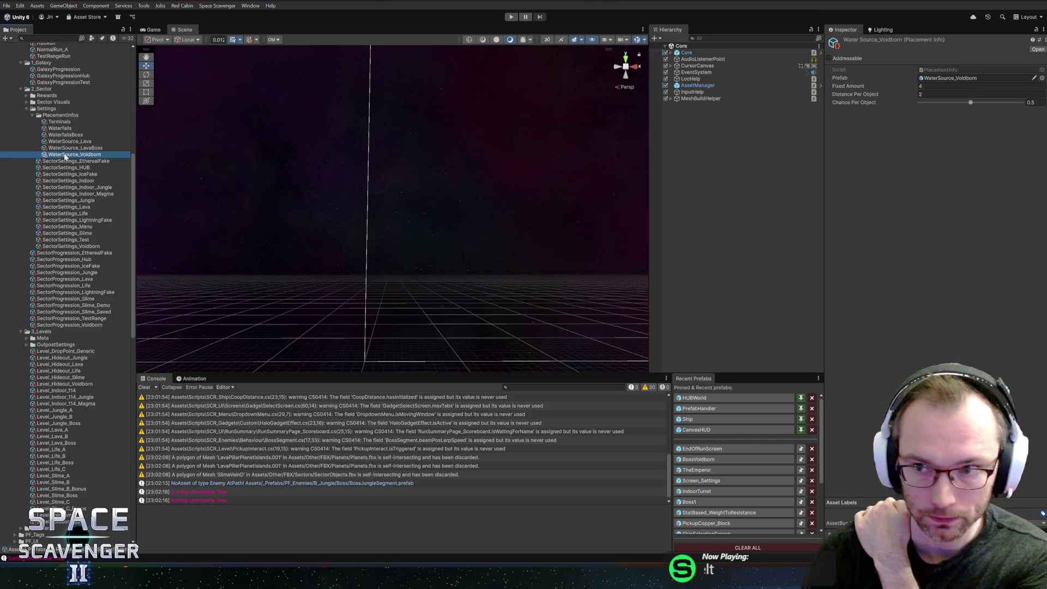
pyautogui.hotkey('ctrl', 'd')
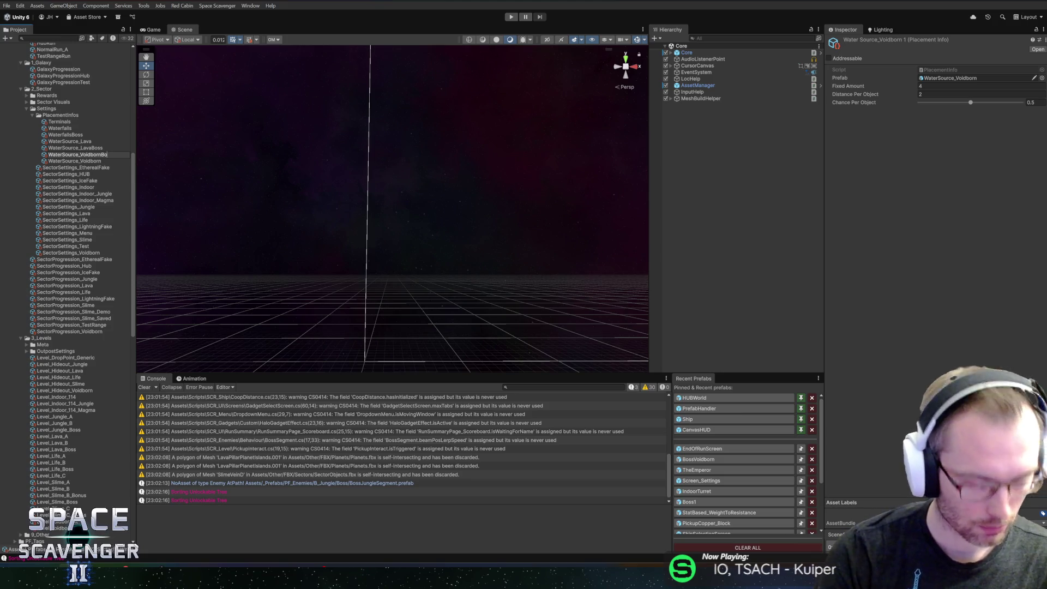
# Step: Name the copy WaterSource_VoidbornBoss and set its Fixed Amount to 1
pyautogui.write('ss')
pyautogui.press('Return')
pyautogui.click(928, 86)
pyautogui.write('1')
pyautogui.press('Tab')
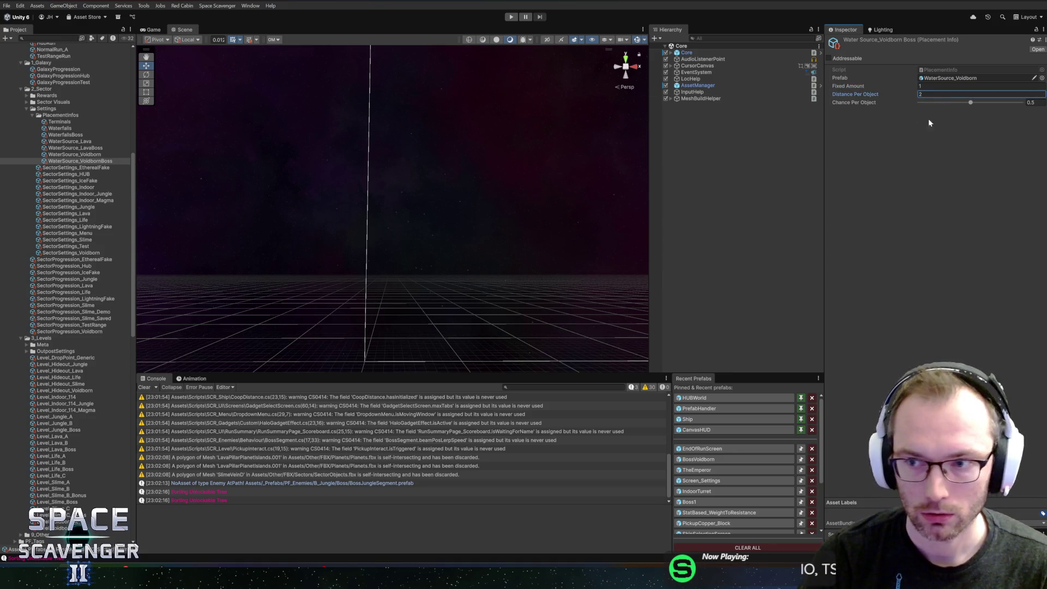
# Step: After comparing with the Lava boss source, set Distance Per Object and Chance Per Object to 1
pyautogui.click(66, 147)
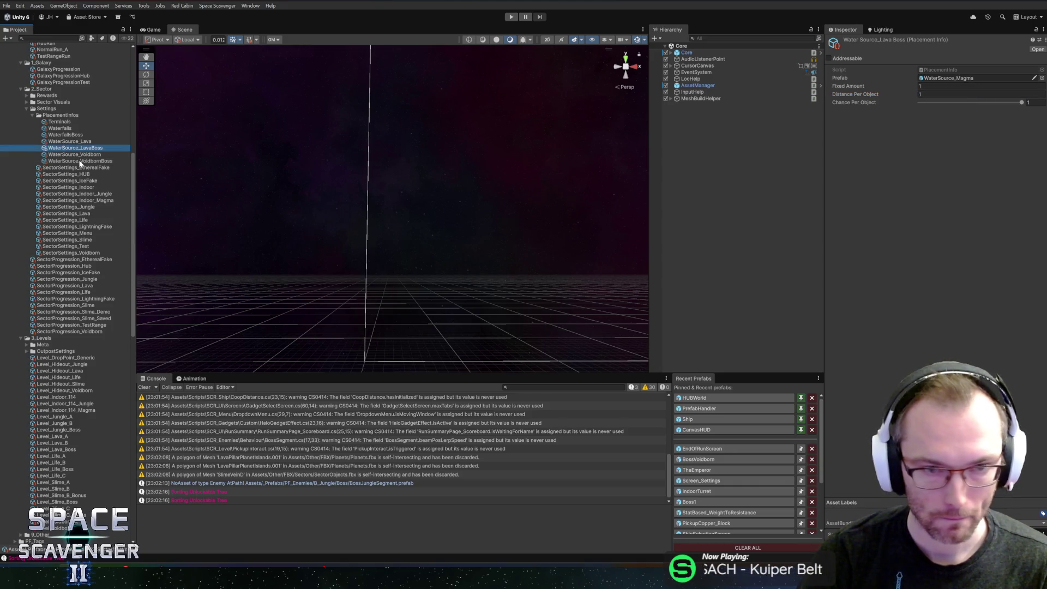
pyautogui.click(80, 161)
pyautogui.click(940, 95)
pyautogui.write('1')
pyautogui.press('Tab')
pyautogui.write('1')
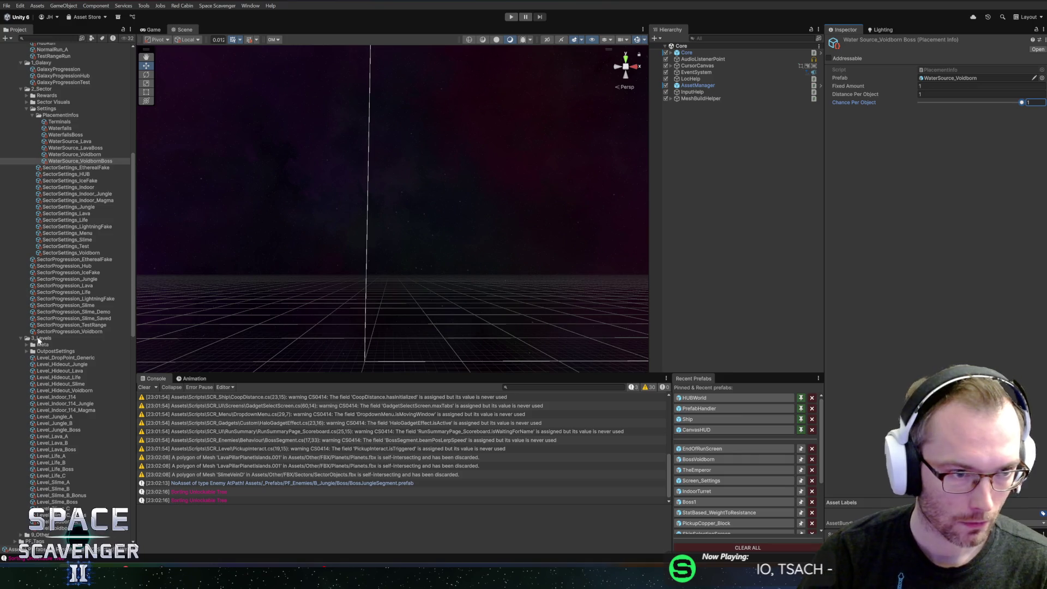
pyautogui.scroll(-5, 37, 374)
# Step: Add WaterSource_VoidbornBoss as a new Placement Infos entry on Level_Voidborn_Boss
pyautogui.click(37, 374)
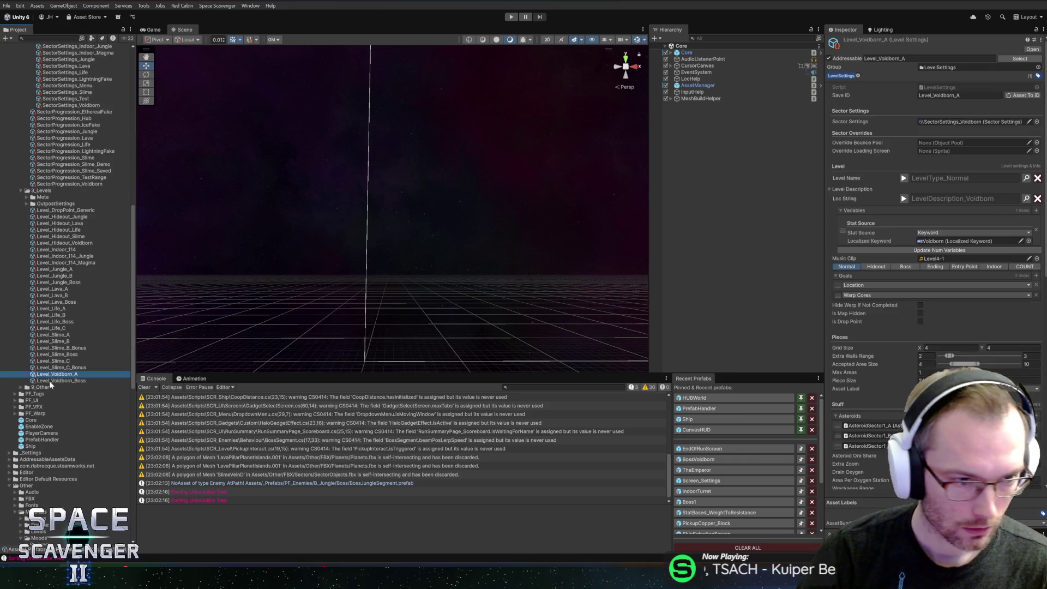
pyautogui.scroll(-5, 888, 370)
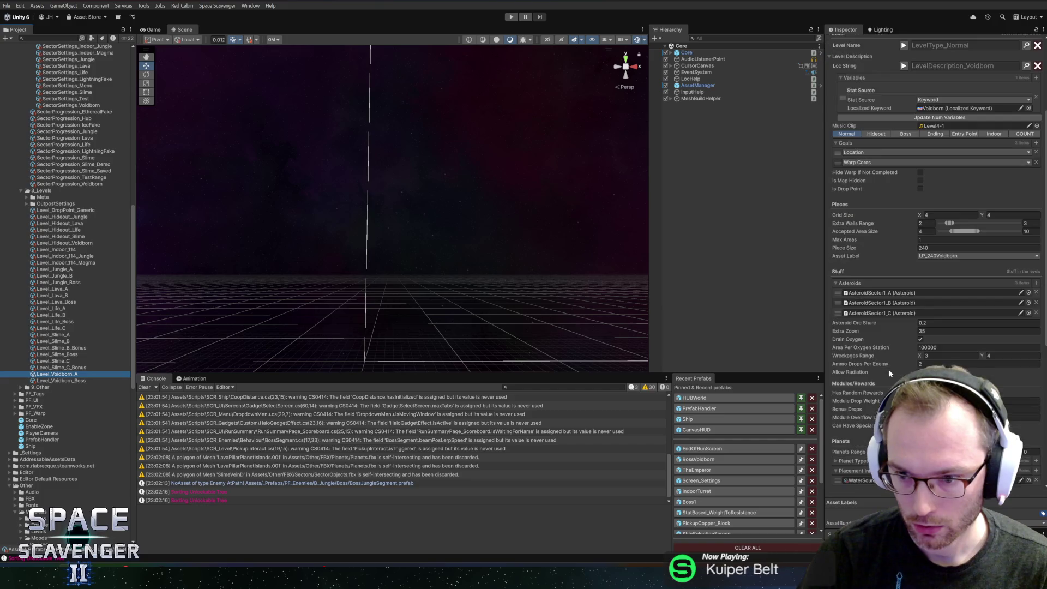
pyautogui.scroll(-3, 886, 371)
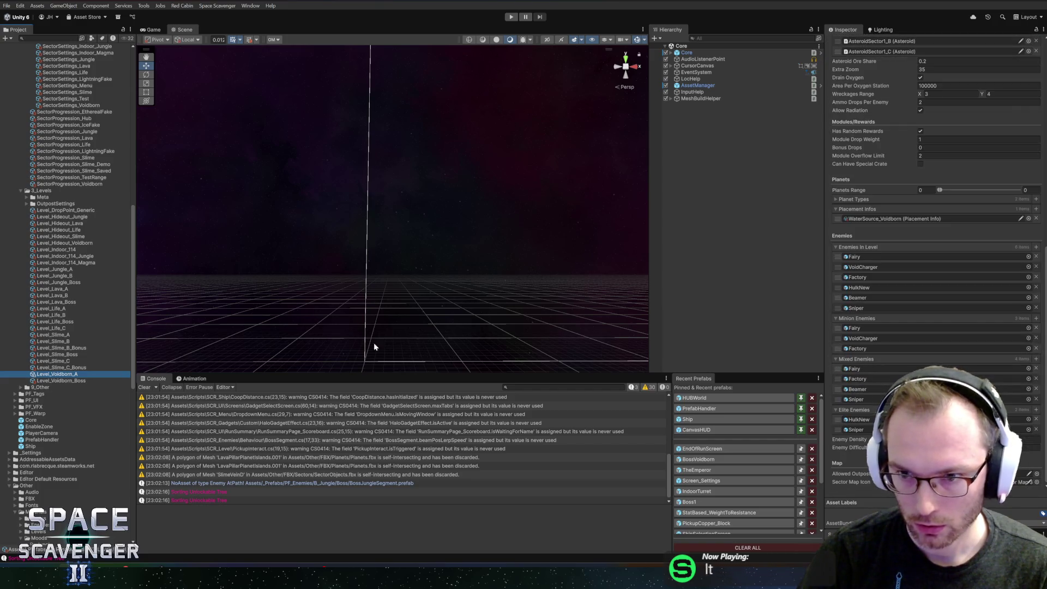
pyautogui.press('Down')
pyautogui.scroll(-1, 859, 319)
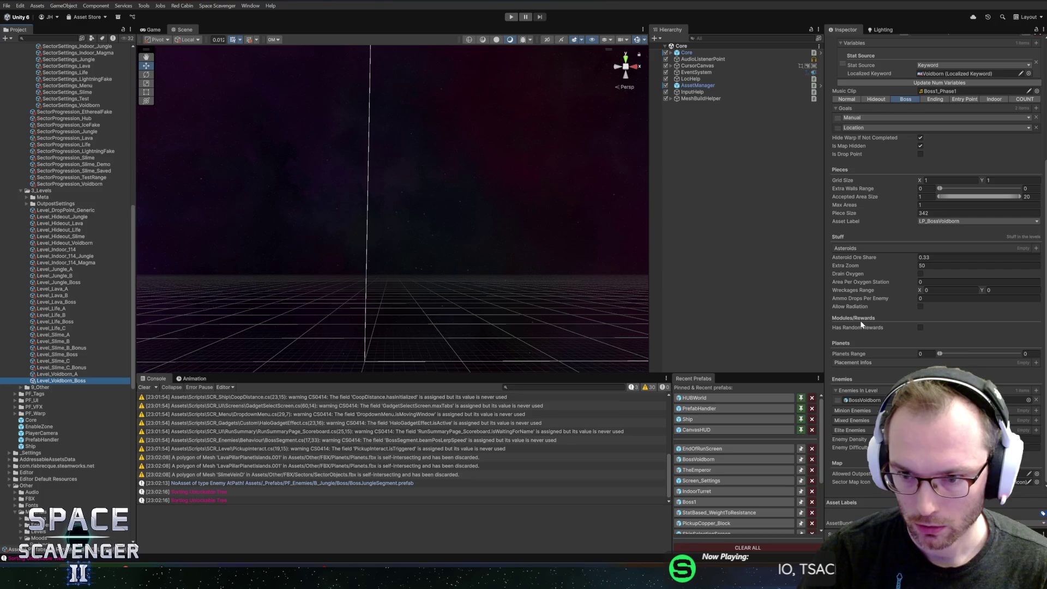
pyautogui.click(1036, 363)
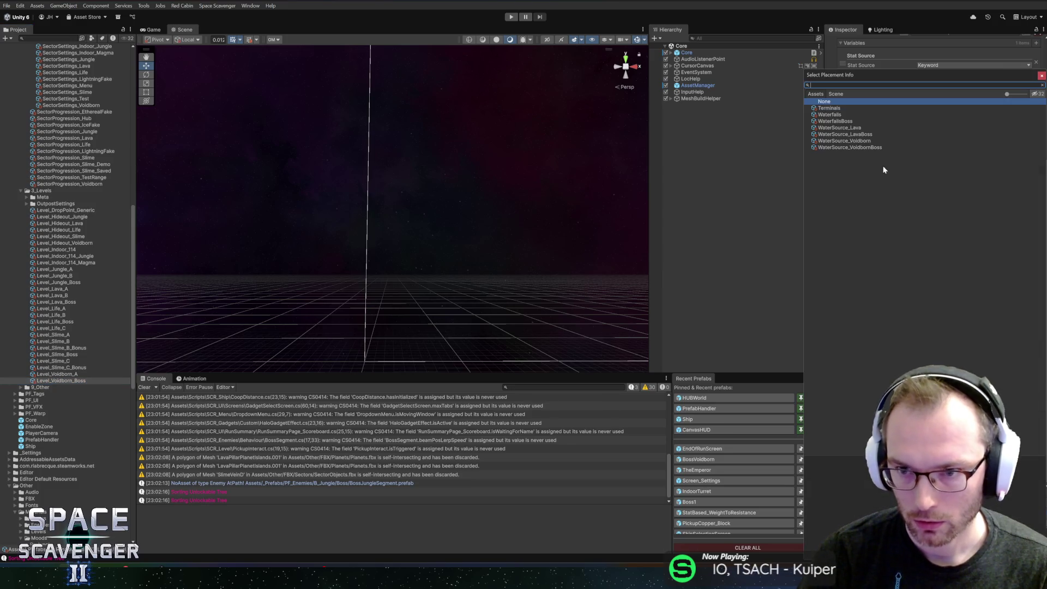
pyautogui.click(861, 151)
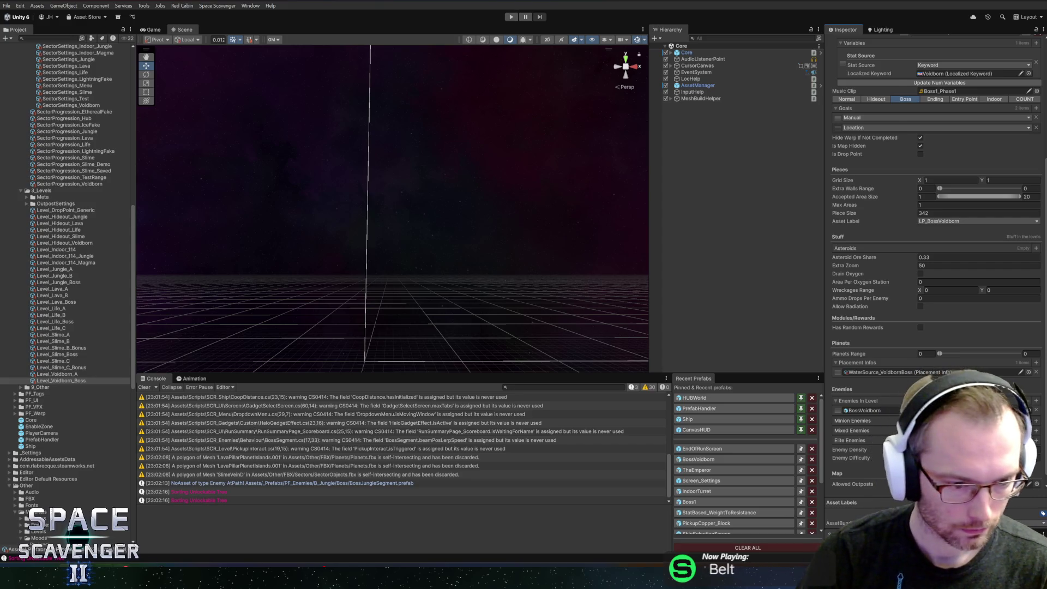
pyautogui.hotkey('alt', 'Tab')
# Step: Commit the three changed files to master with summary 'Added water source to Voidborn Boss'
pyautogui.write('Added ')
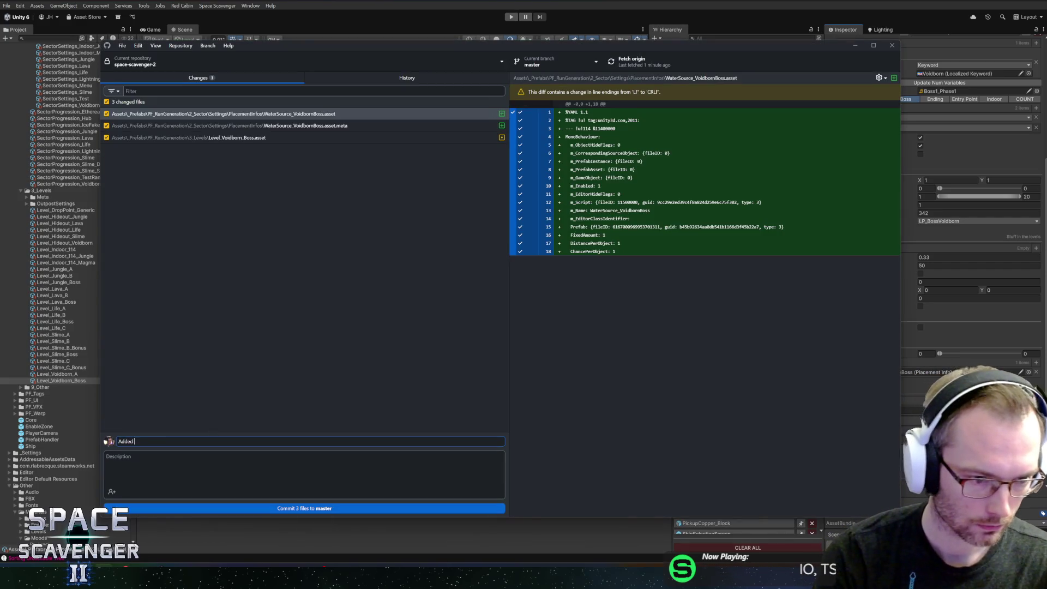
pyautogui.write('water source to ')
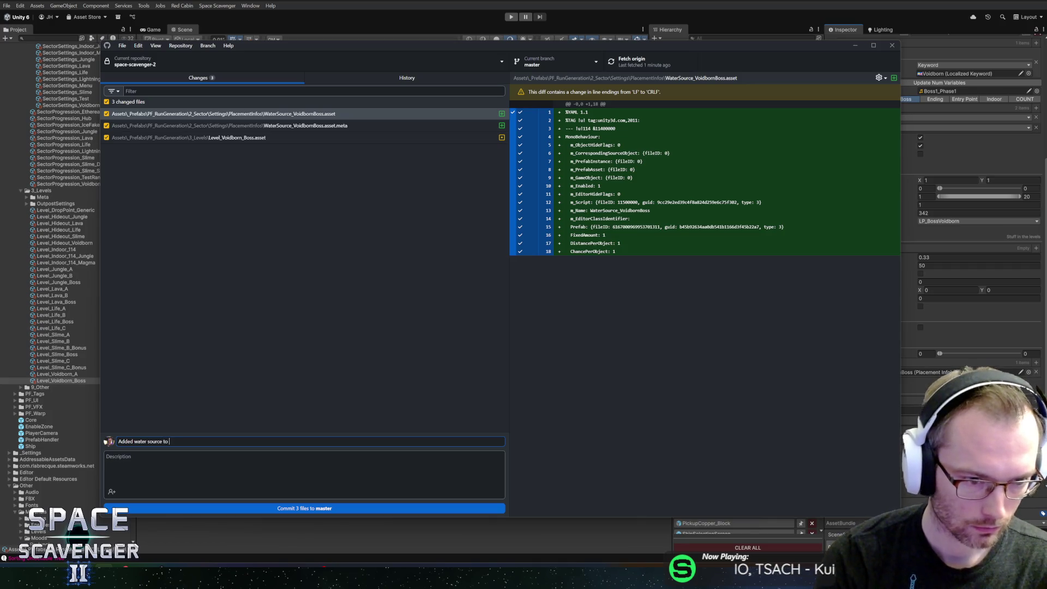
pyautogui.write('Voidn')
pyautogui.press('BackSpace')
pyautogui.write('bord')
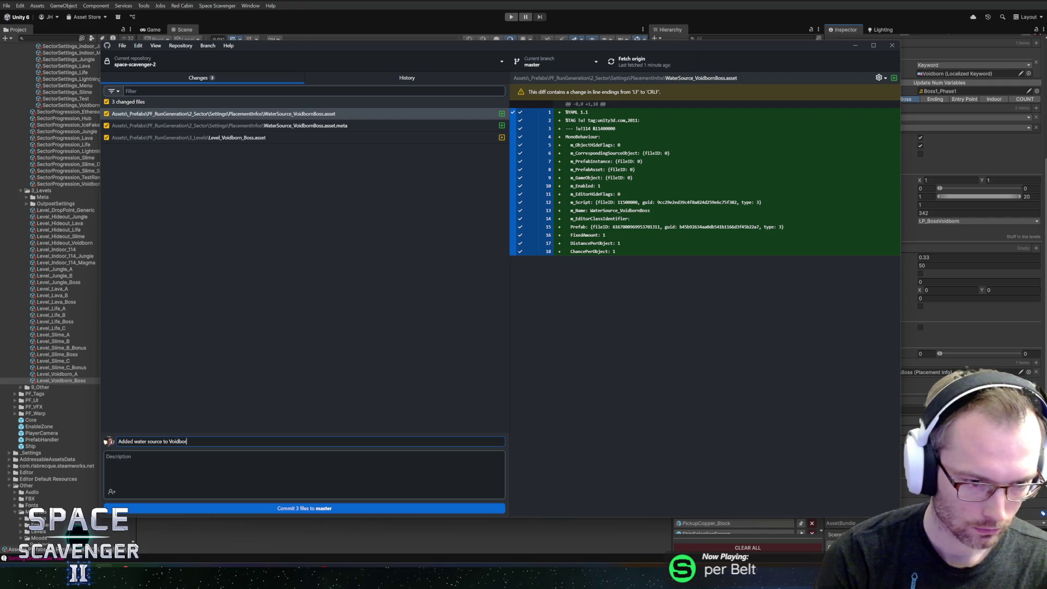
pyautogui.press('BackSpace')
pyautogui.write('n Boss')
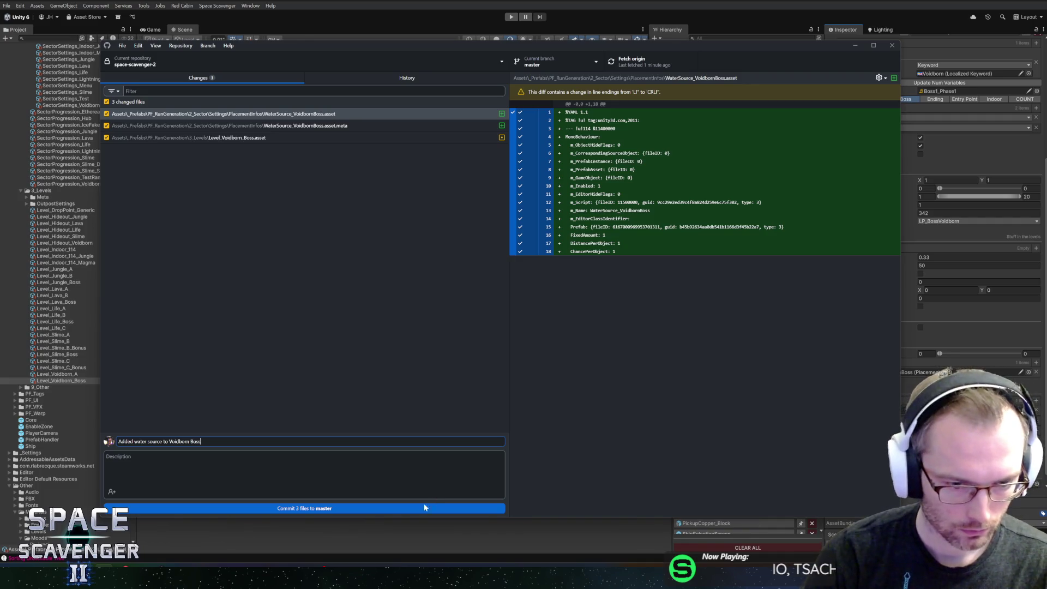
pyautogui.click(425, 508)
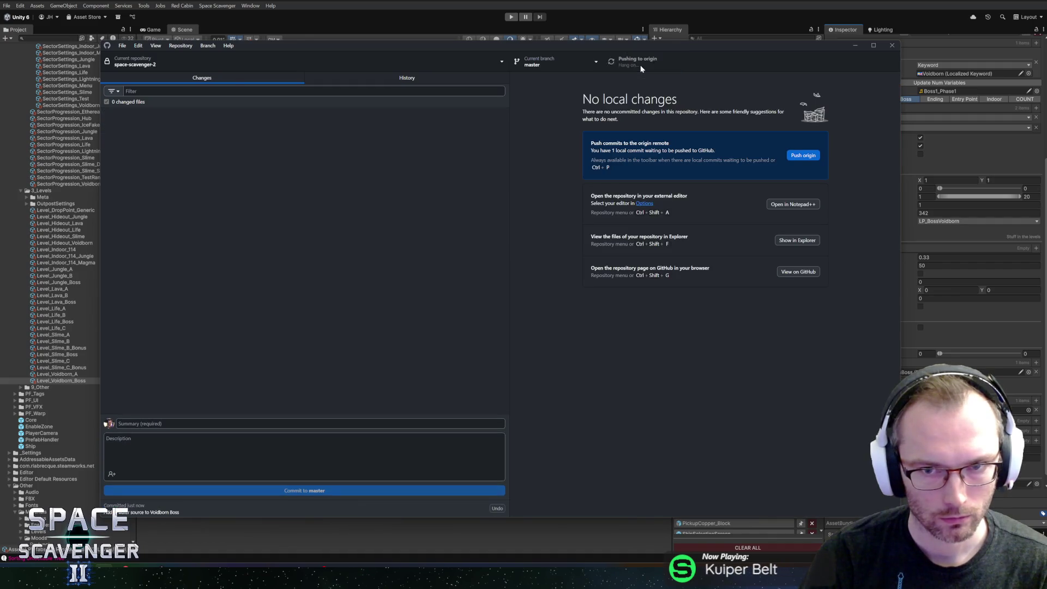
# Step: Push the commit to origin and return to Unity
pyautogui.click(641, 66)
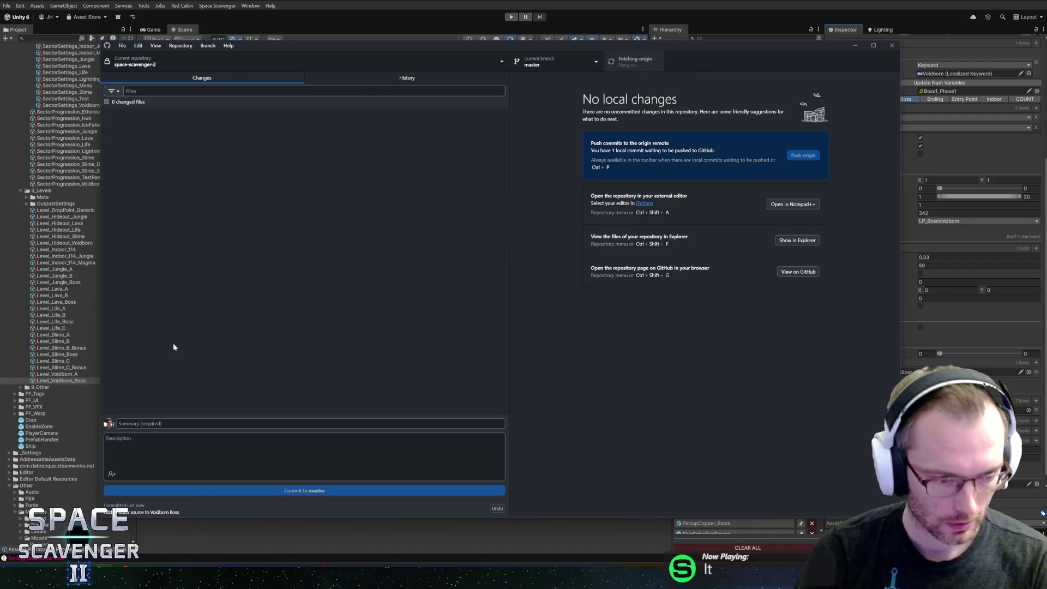
pyautogui.hotkey('alt', 'Tab')
pyautogui.click(7, 5)
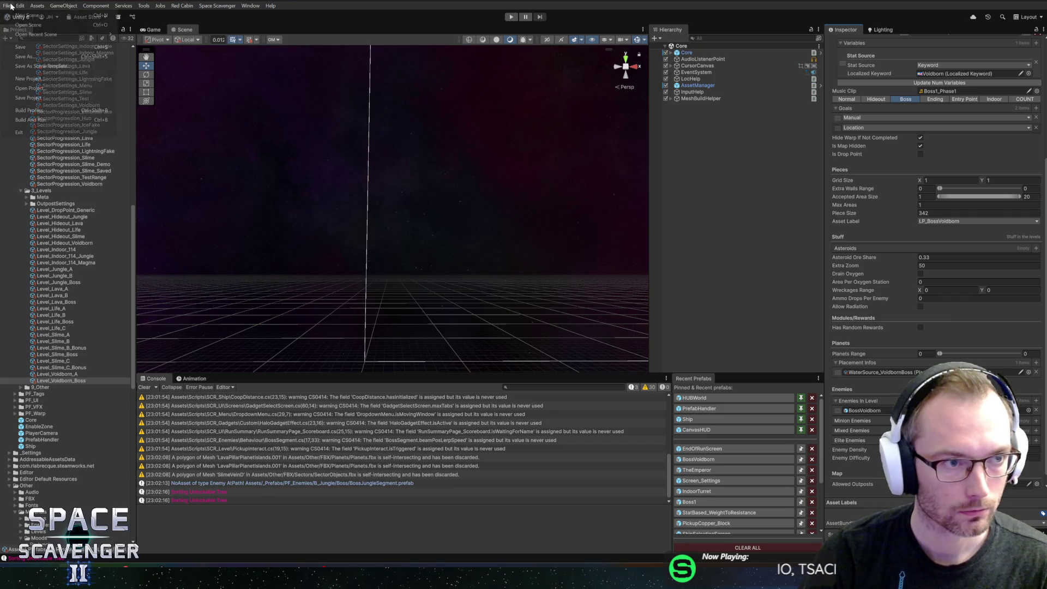
# Step: Build the Space Scavenger 2 0.7.36 Windows player from Build Profiles into the chosen output folder
pyautogui.click(29, 109)
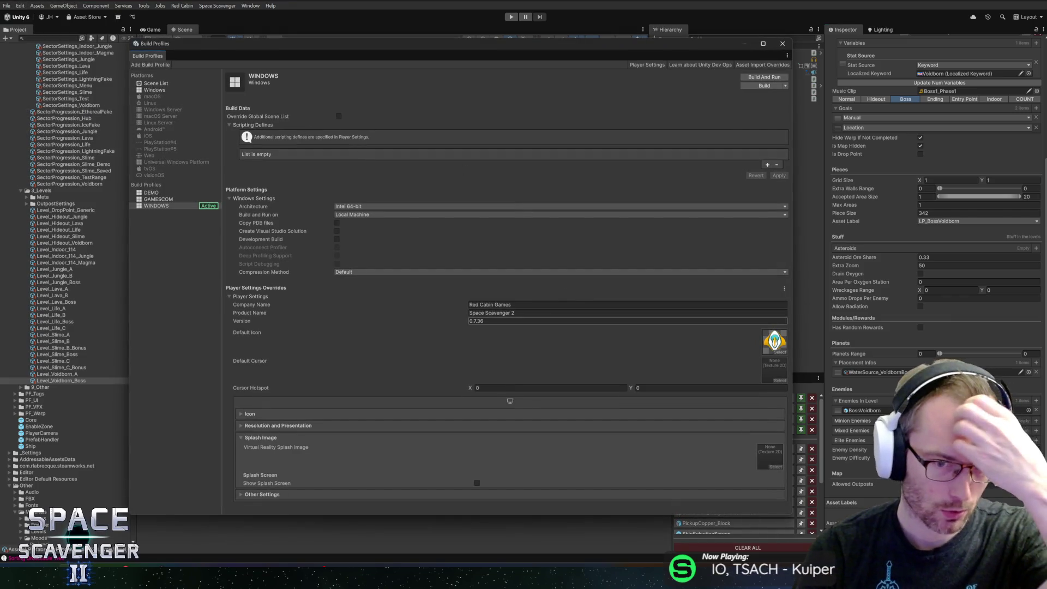
pyautogui.click(763, 86)
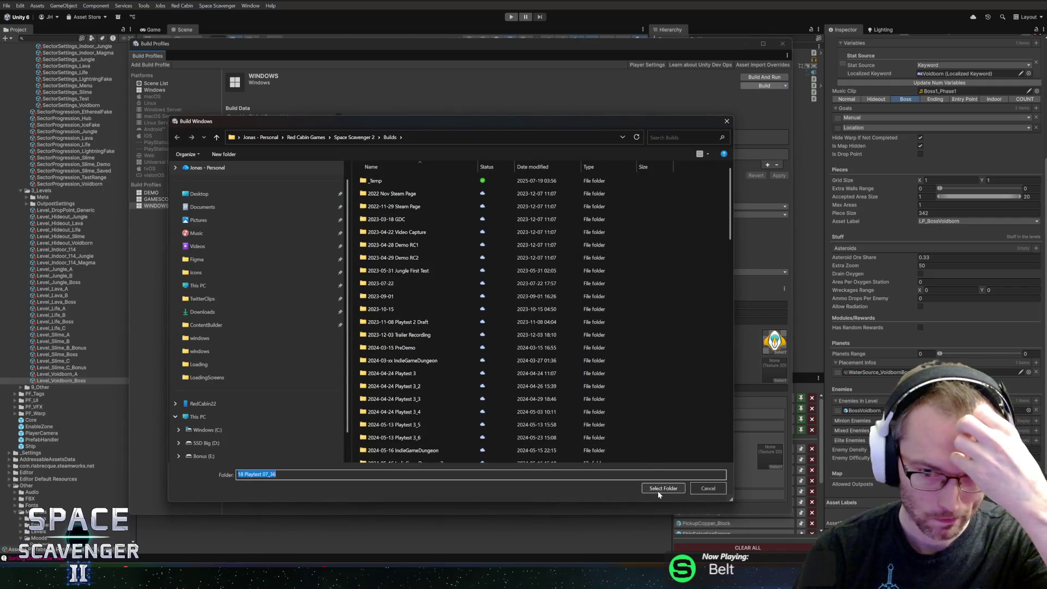
pyautogui.click(658, 490)
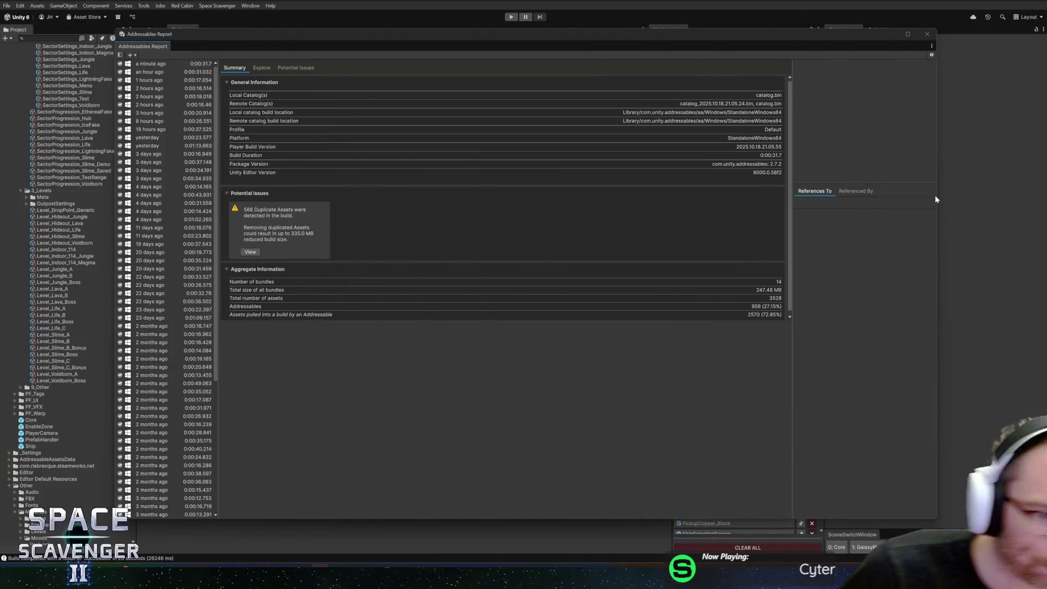
# Step: Close the Addressables Report and Build Profiles windows, then bring up Steam's library
pyautogui.click(928, 34)
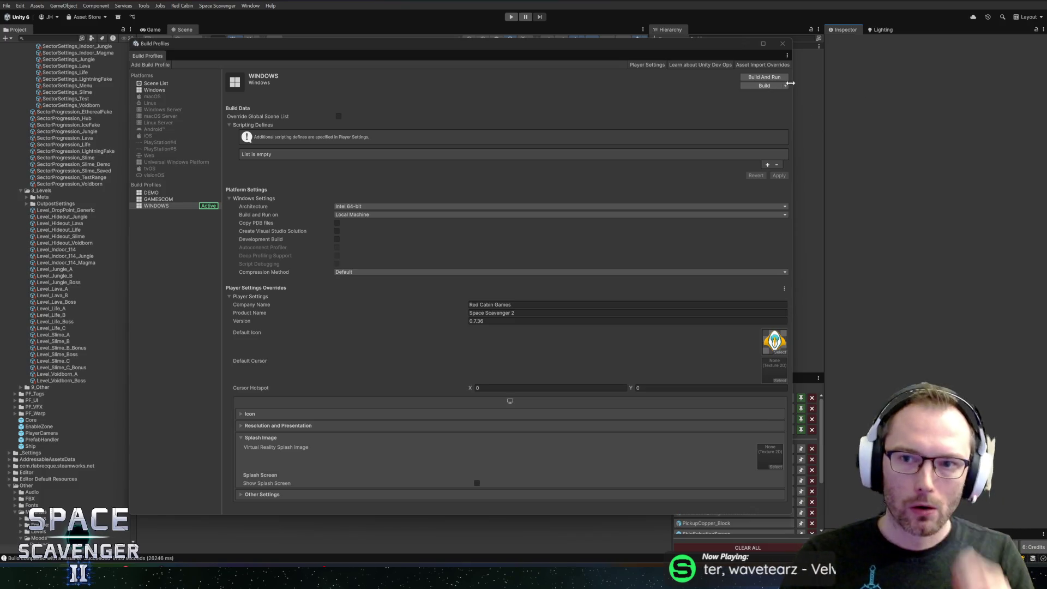
pyautogui.click(784, 44)
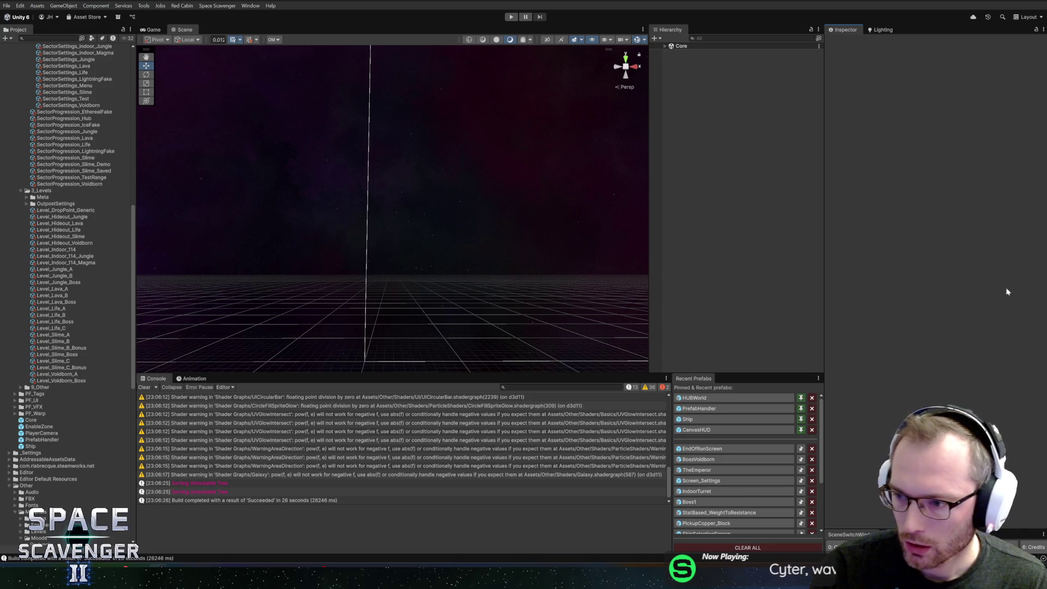
pyautogui.hotkey('alt', 'Tab')
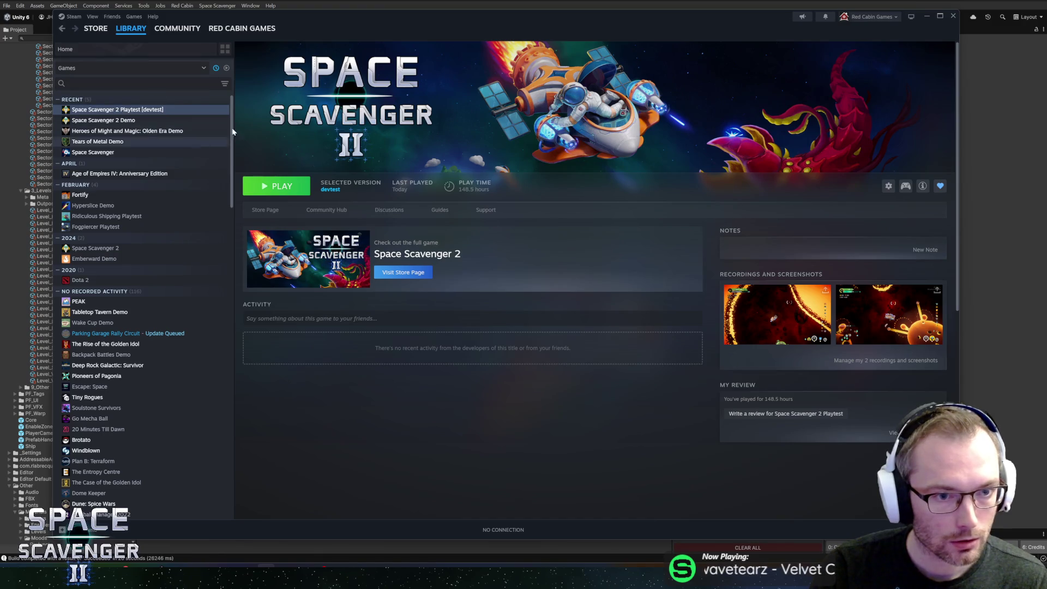
# Step: Toggle Steam offline and back online to start the Playtest update, then enter Unity play mode
pyautogui.click(71, 16)
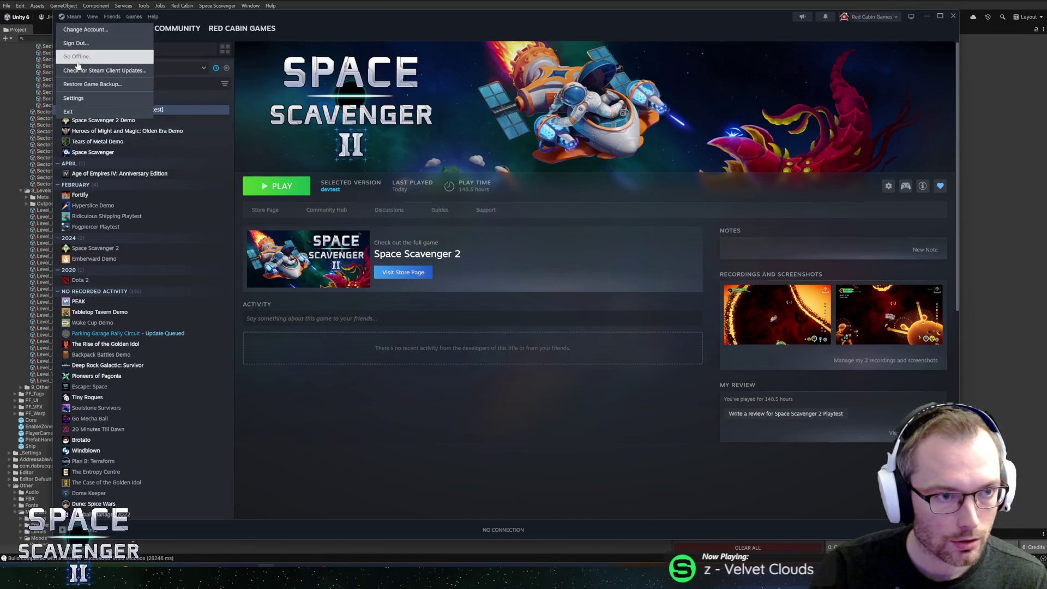
pyautogui.click(78, 57)
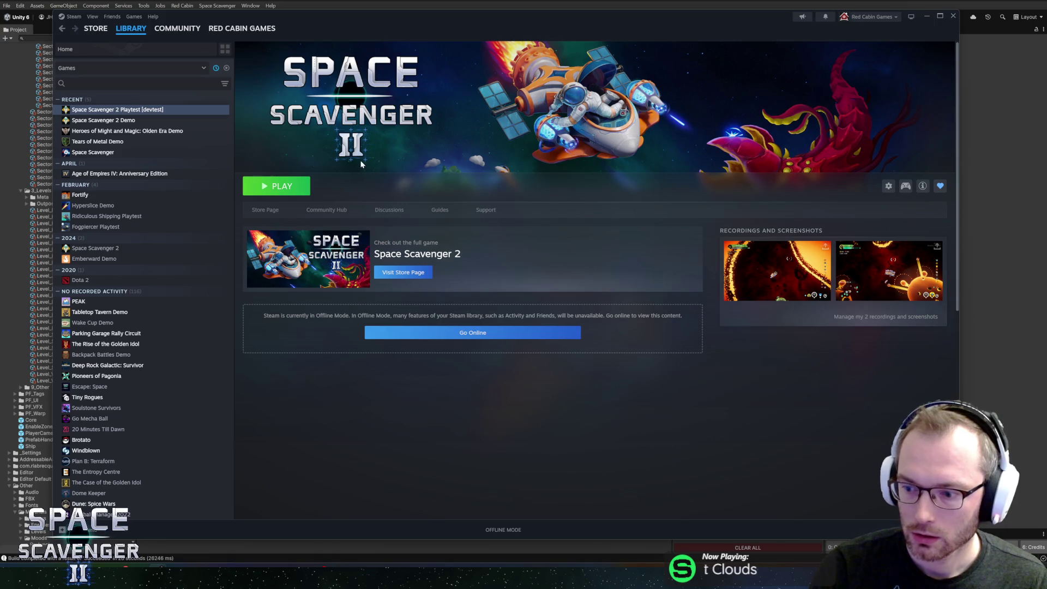
pyautogui.click(92, 17)
pyautogui.click(71, 16)
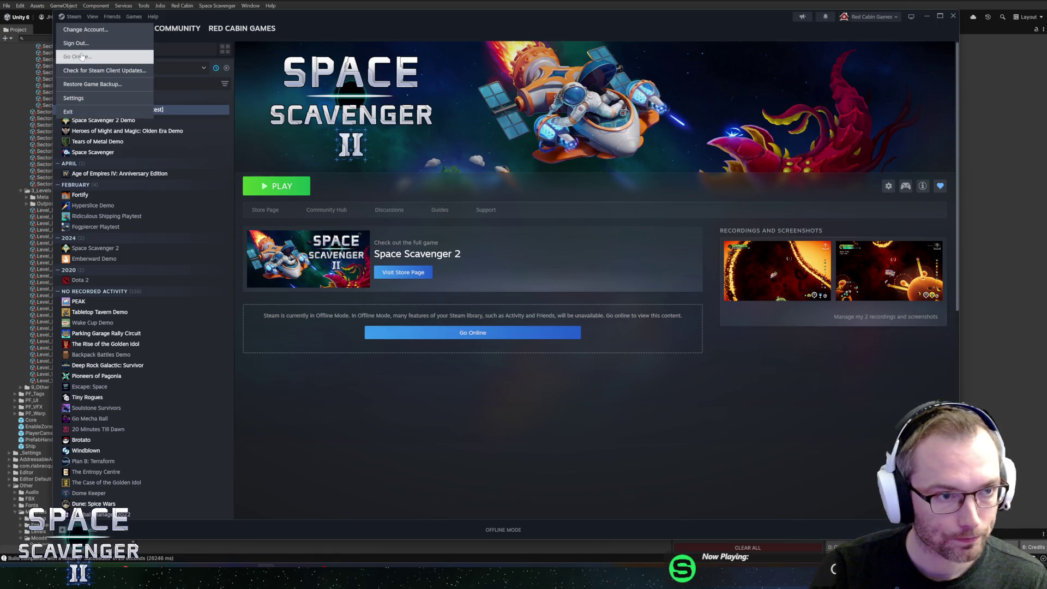
pyautogui.click(81, 56)
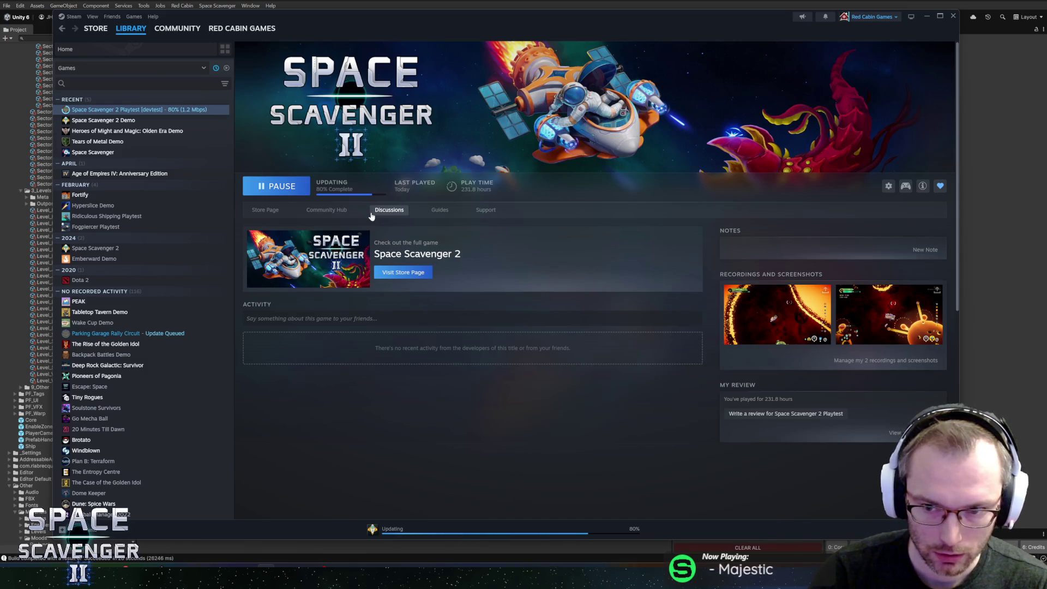
pyautogui.hotkey('alt', 'Tab')
pyautogui.click(511, 17)
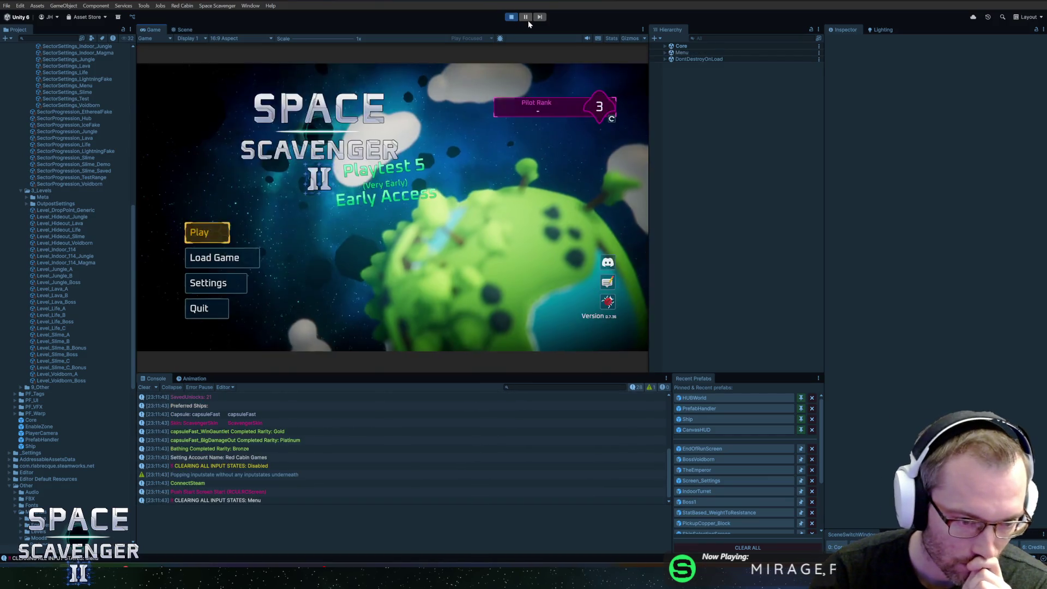
# Step: Dismiss the welcome popup, start a new game, and warp through the first gate
pyautogui.click(392, 251)
pyautogui.click(204, 232)
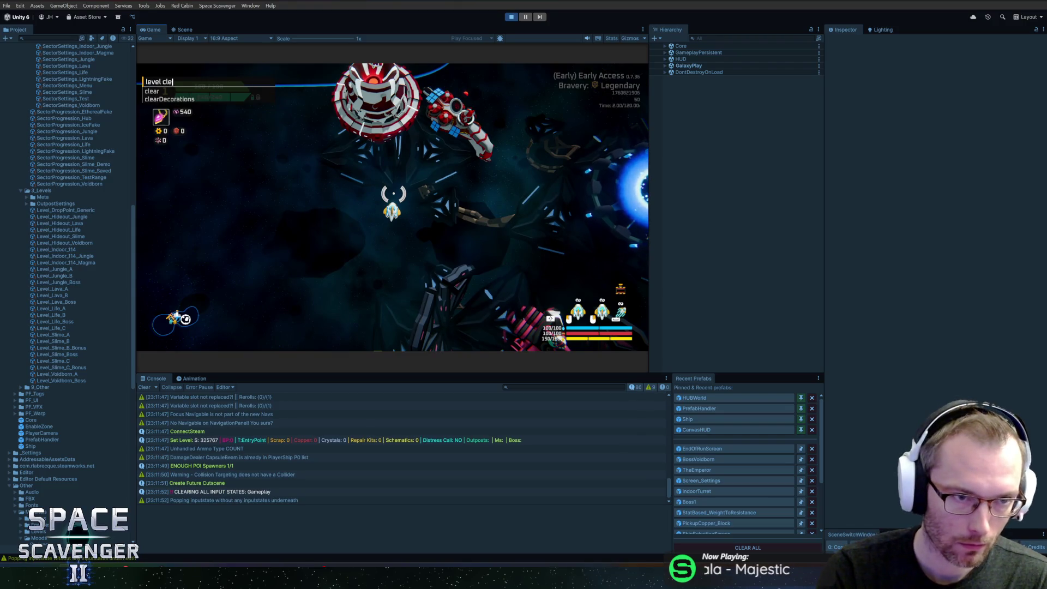
pyautogui.press('w')
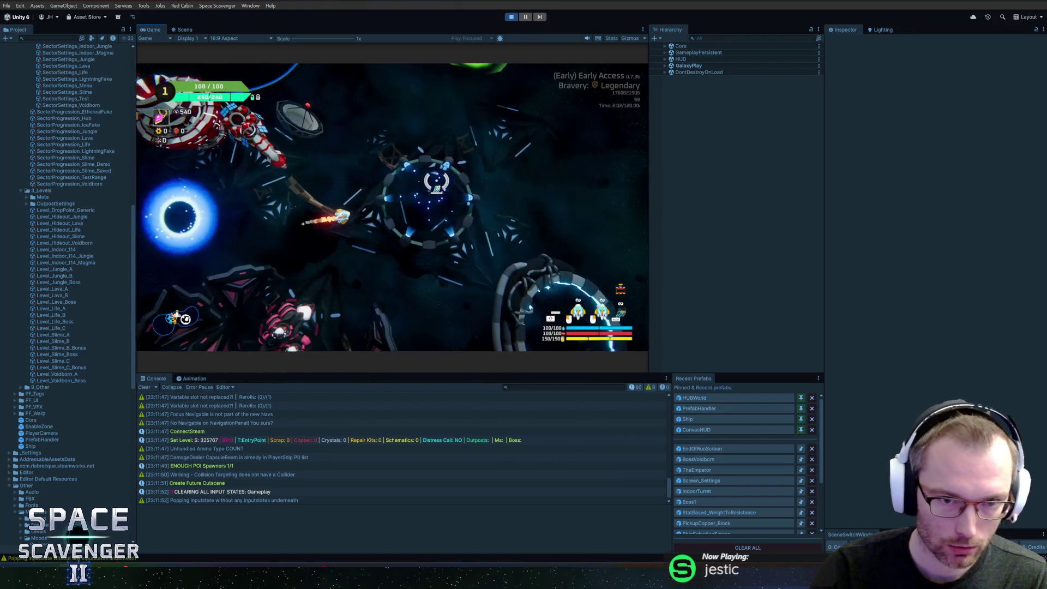
pyautogui.press('e')
pyautogui.click(498, 283)
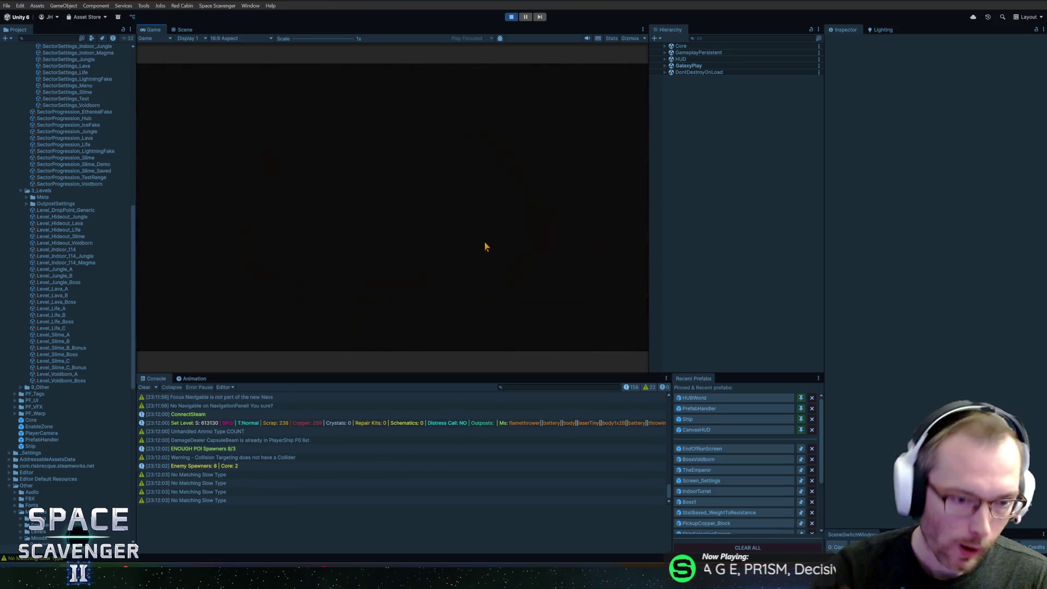
# Step: Use debug commands 'spawn warp' and 'debug completeSector', then warp to the Inferno sector
pyautogui.press('`')
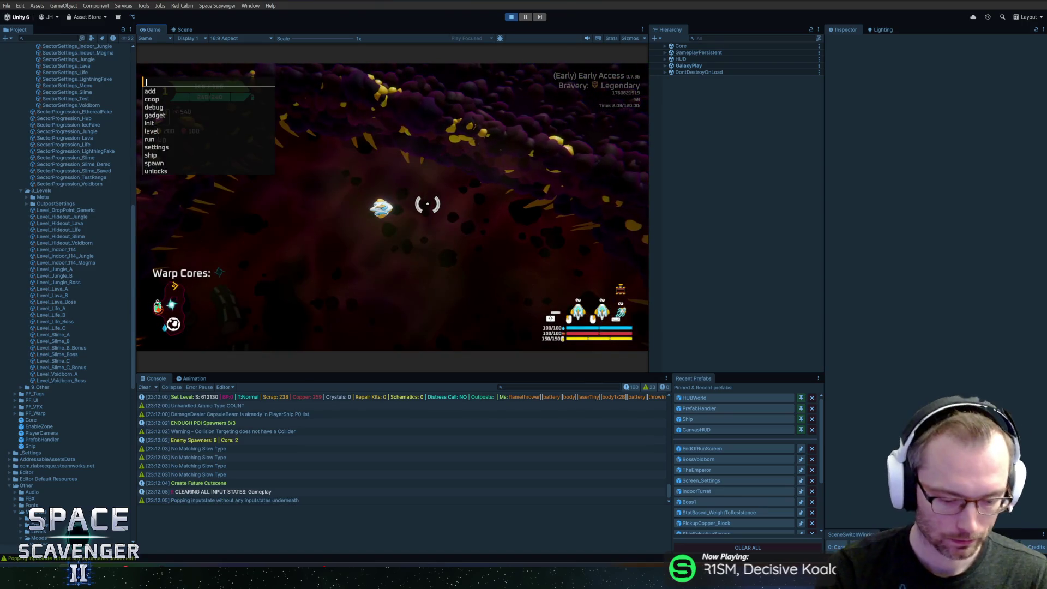
pyautogui.write('spawn warp')
pyautogui.press('Return')
pyautogui.press('f')
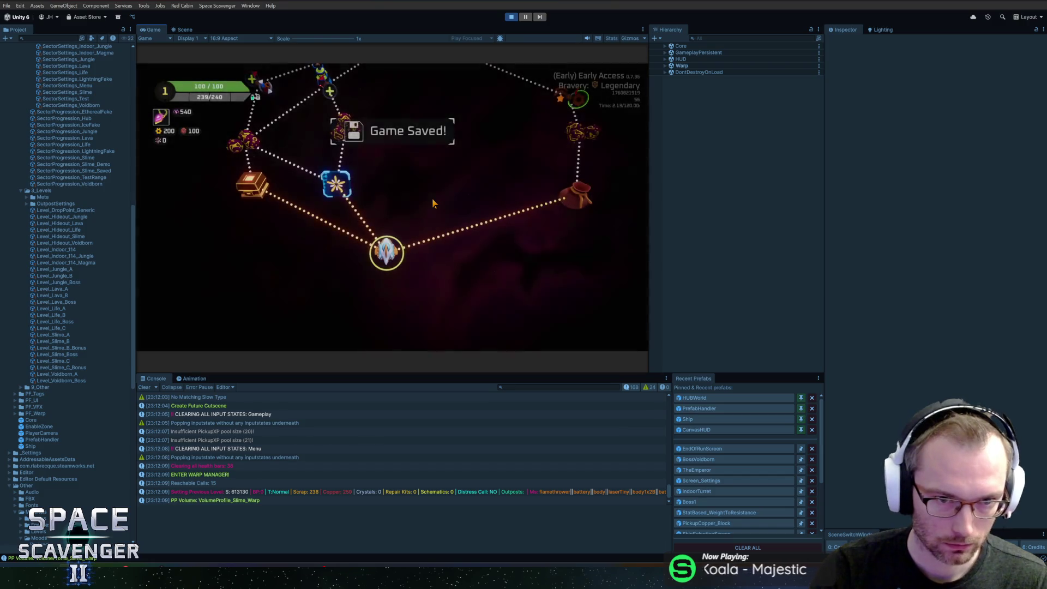
pyautogui.press('`')
pyautogui.write('debug completeSector')
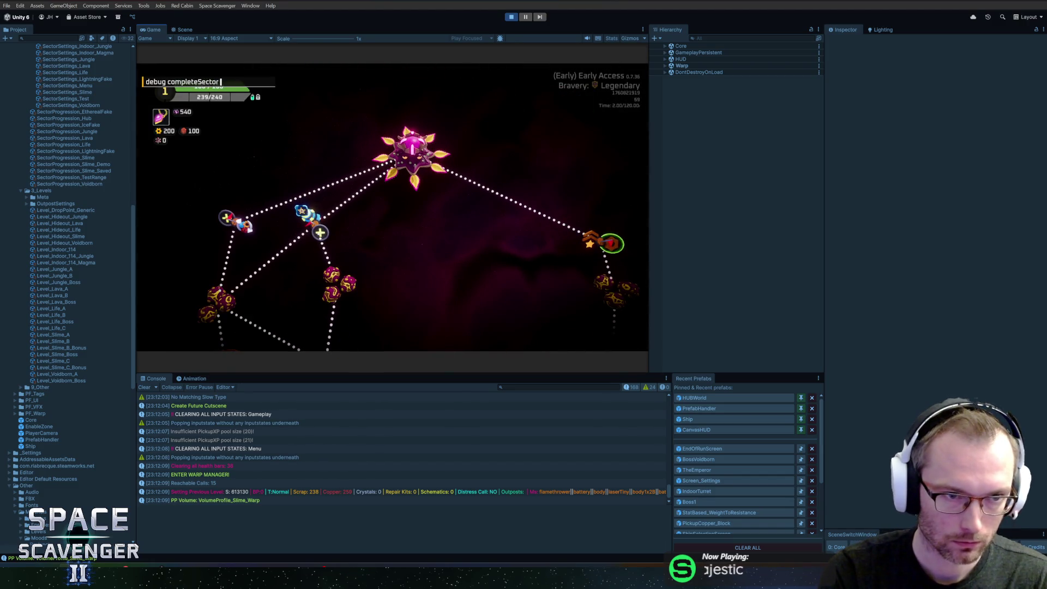
pyautogui.press('Return')
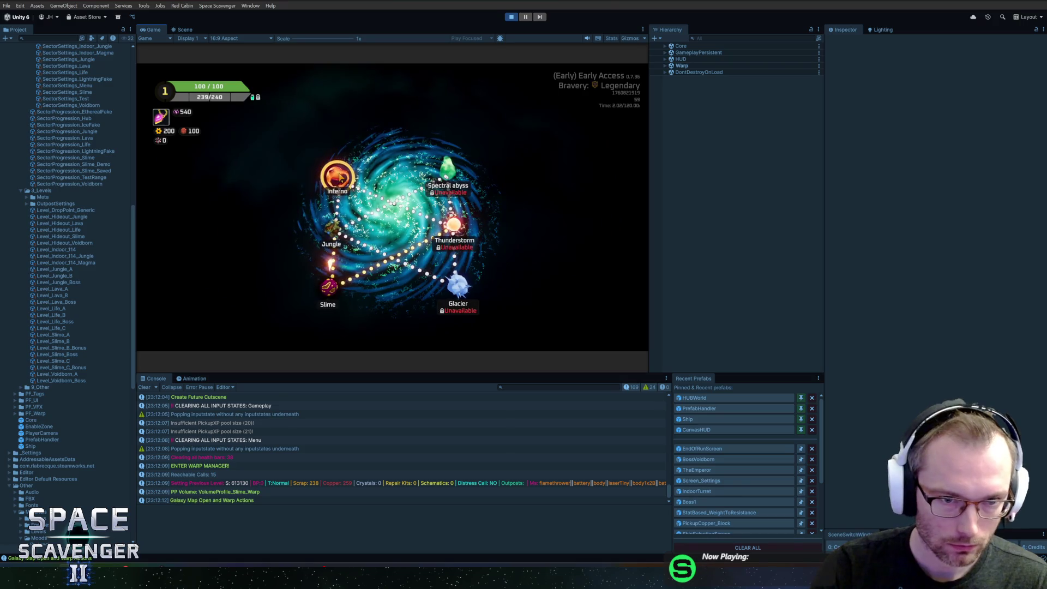
pyautogui.click(338, 177)
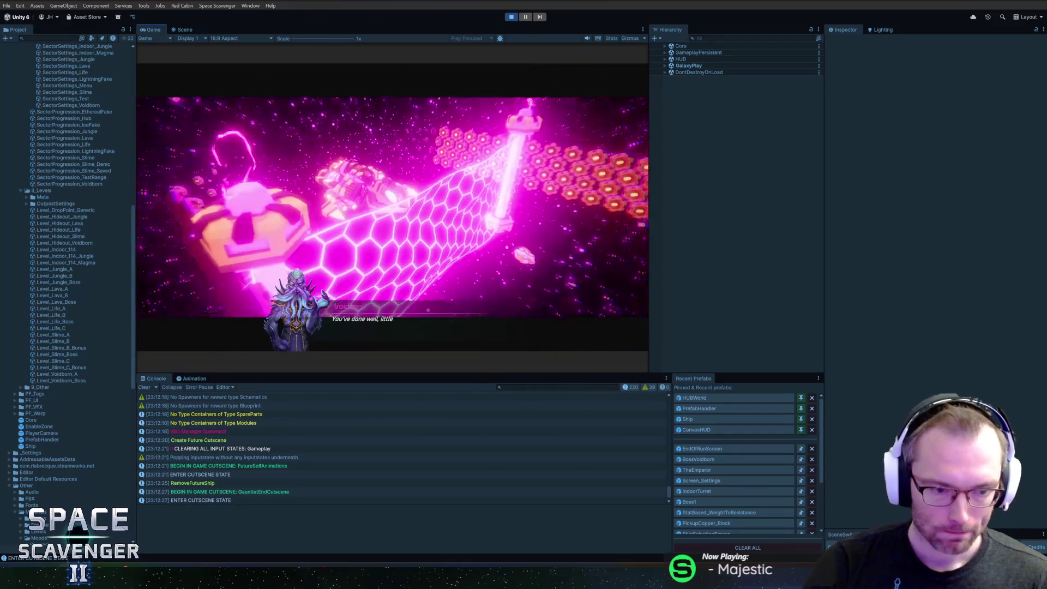
pyautogui.moveTo(196, 580)
pyautogui.click(198, 544)
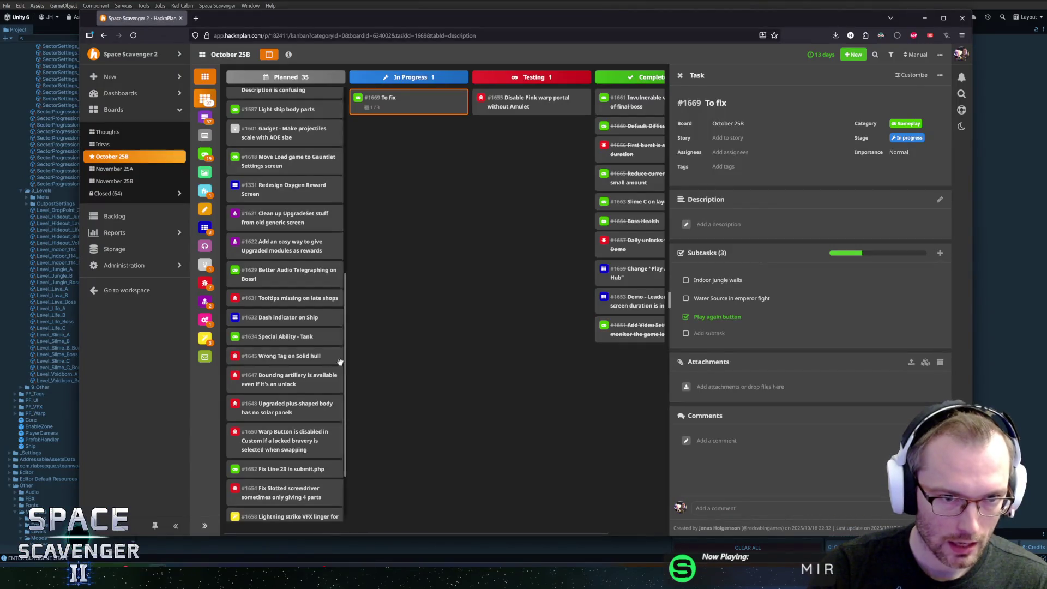
# Step: Add a UI task 'Fix Future self dialog when finishing gauntlet on first try.' to the Planned column
pyautogui.scroll(7, 310, 361)
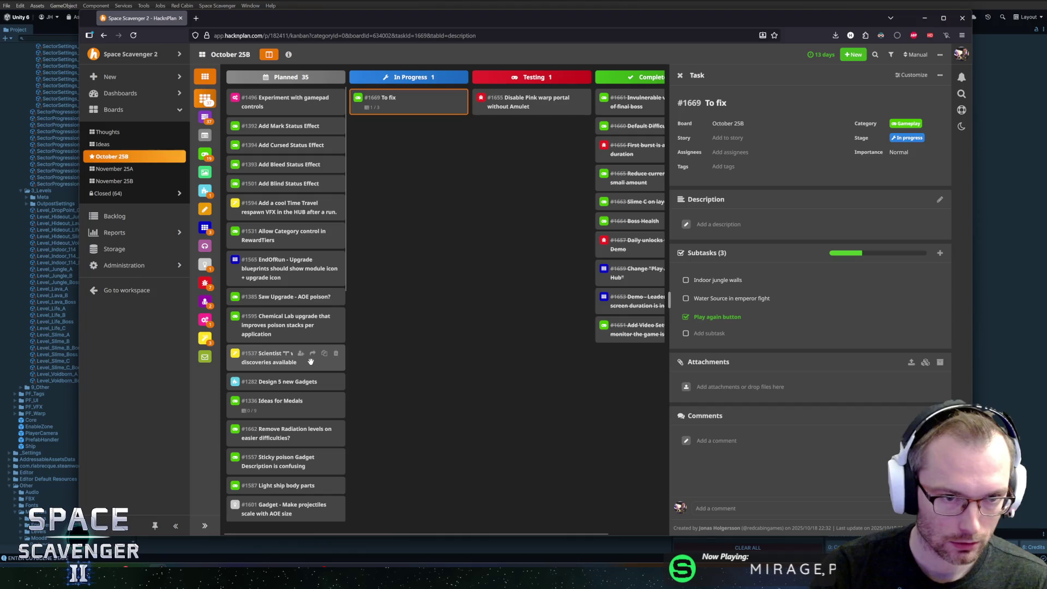
pyautogui.scroll(-10, 310, 360)
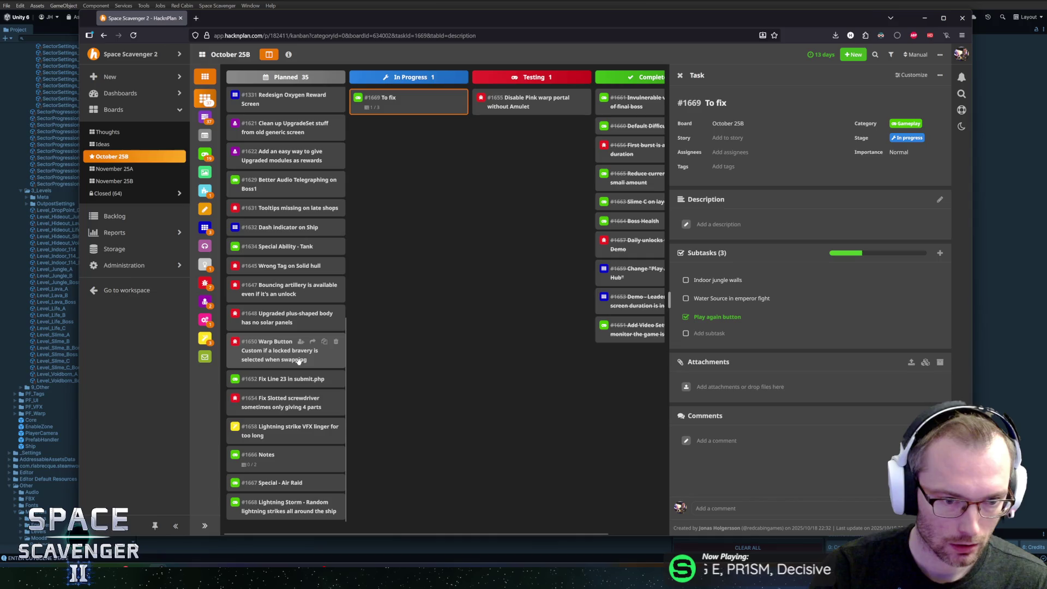
pyautogui.doubleClick(453, 354)
pyautogui.write('Fix Future self dialog when finishing gauntlet on first try.')
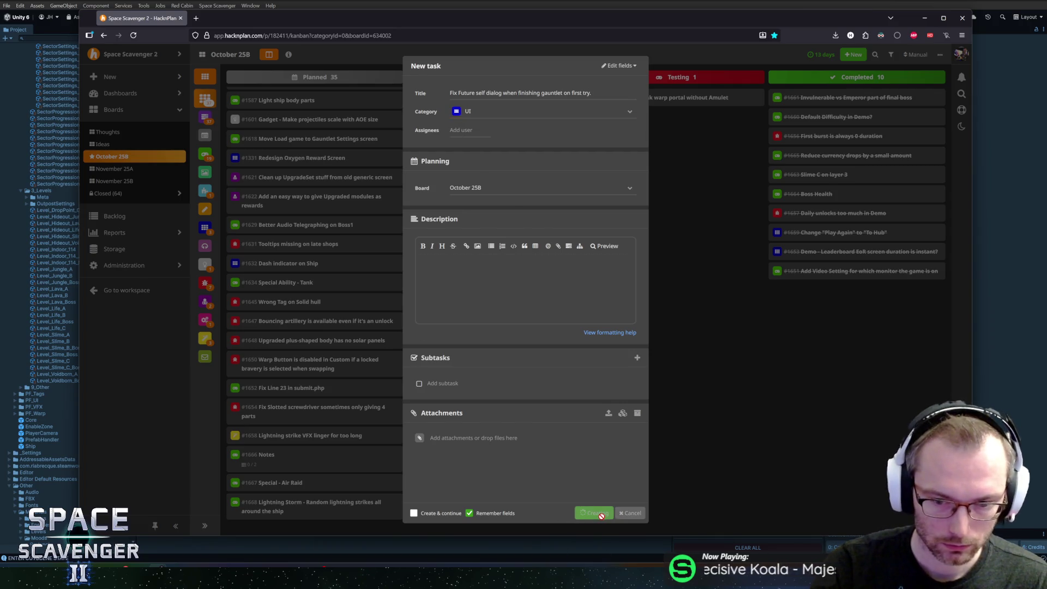
pyautogui.hotkey('alt', 'Tab')
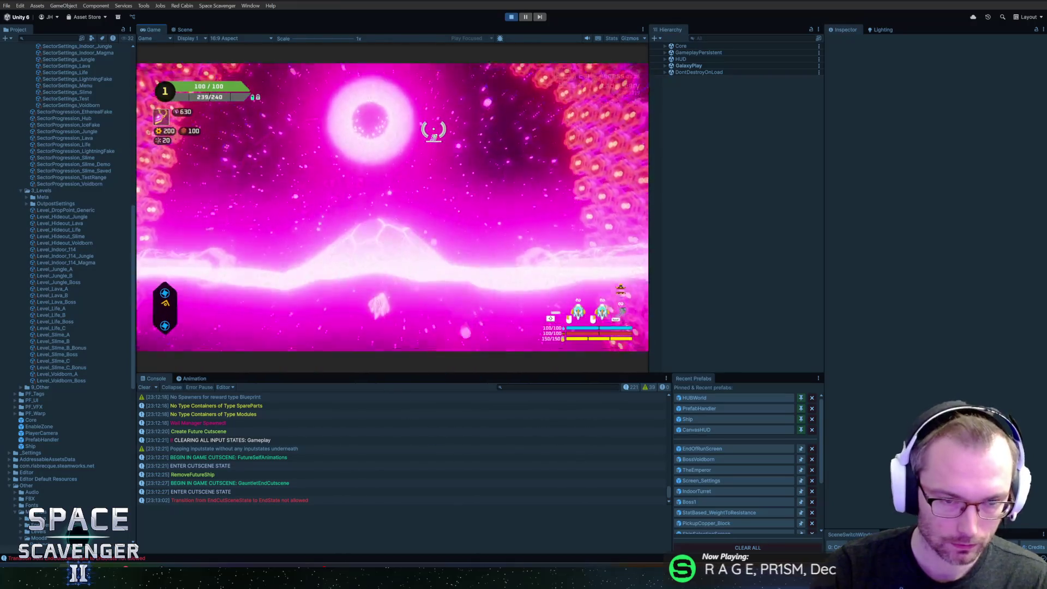
# Step: Run 'debug saveFile completeSector', warp onward to the boss, then stop play mode with Ctrl+P
pyautogui.press('`')
pyautogui.write('debug sav')
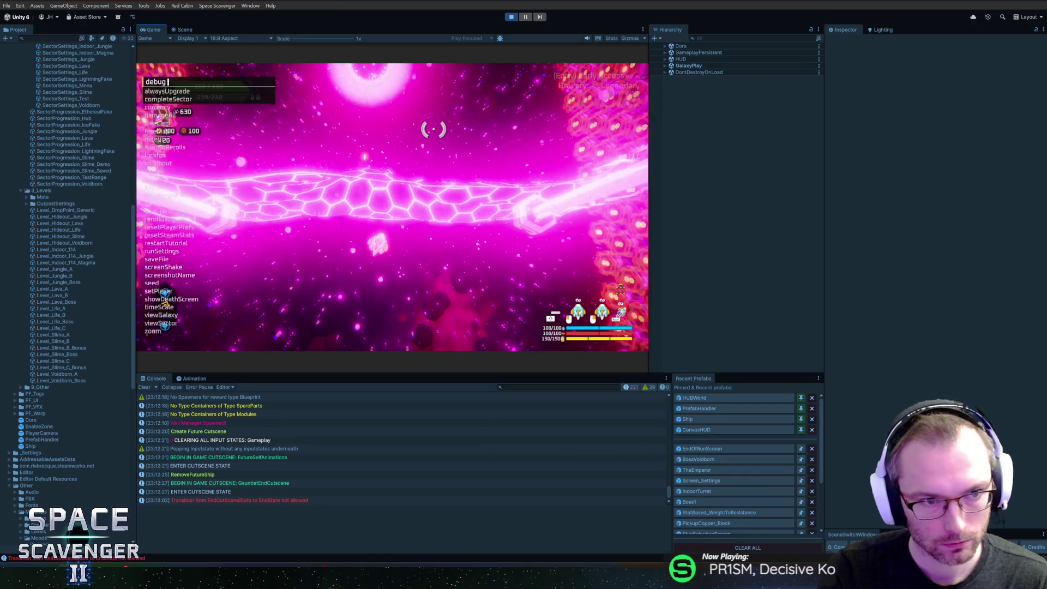
pyautogui.press('Tab')
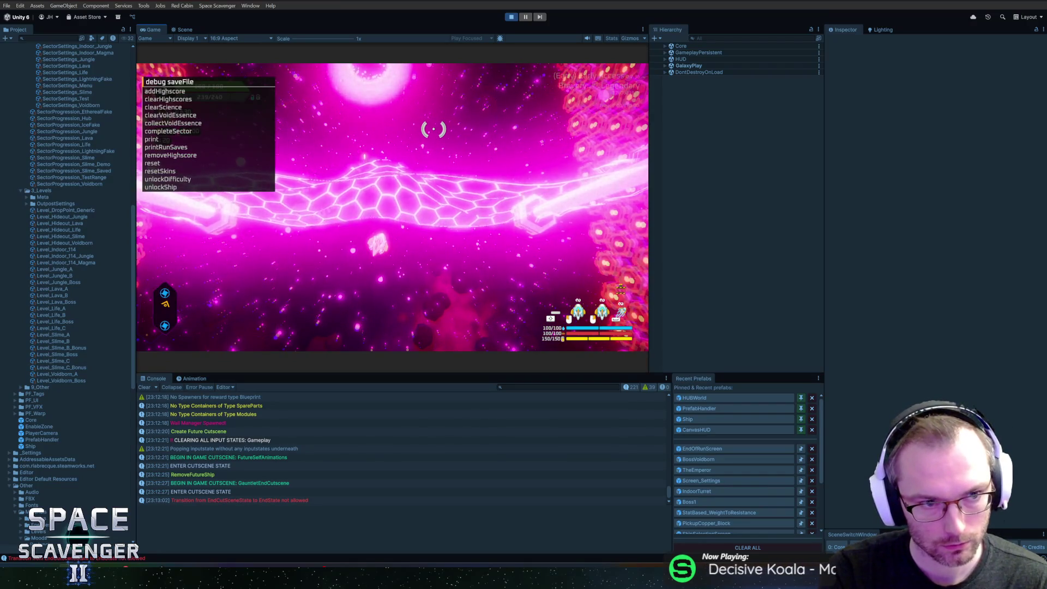
pyautogui.write('compl')
pyautogui.press('Tab')
pyautogui.press('Return')
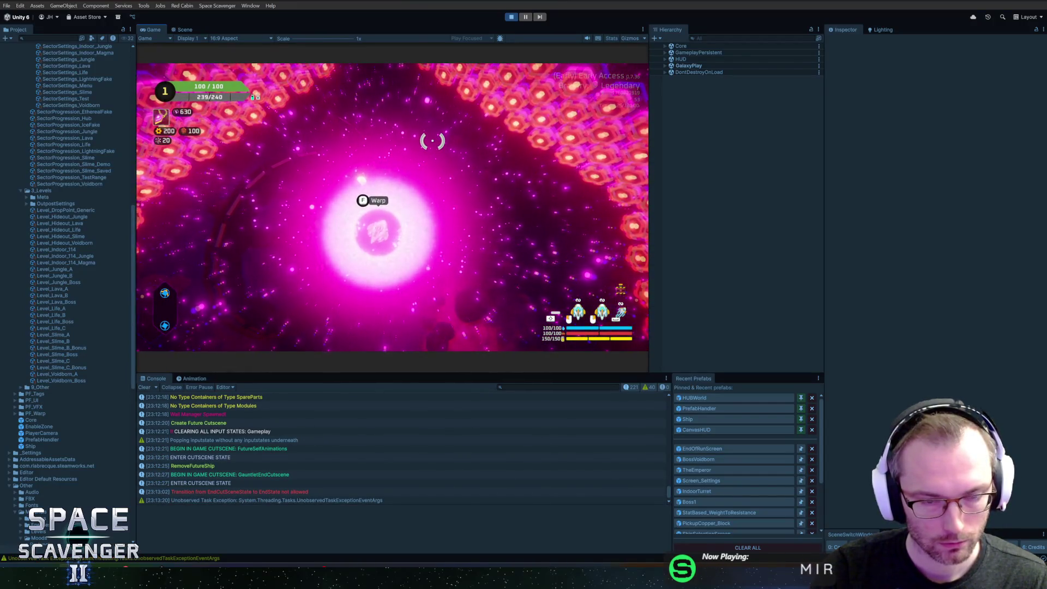
pyautogui.press('f')
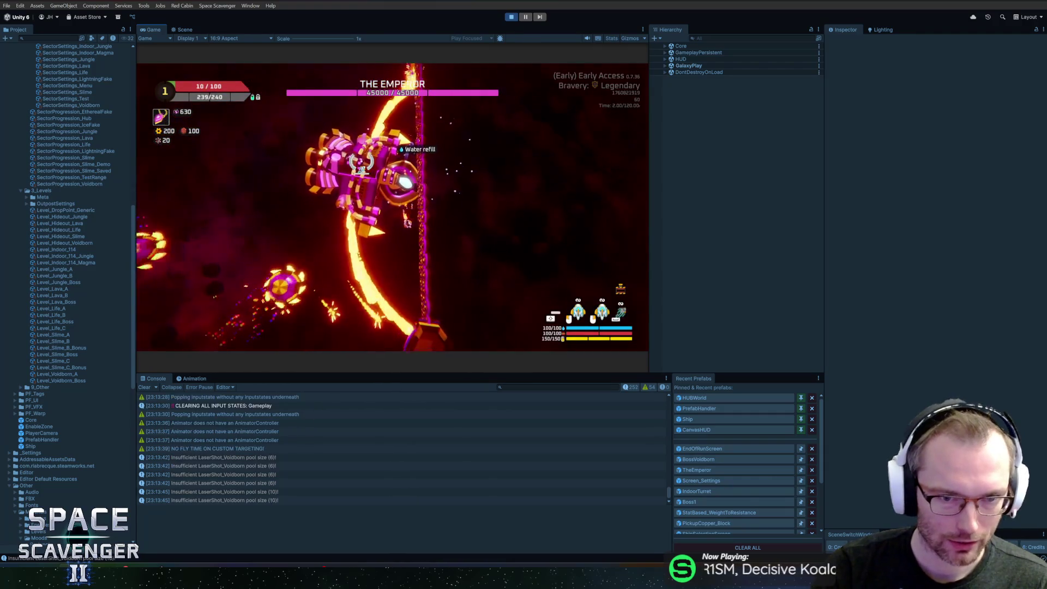
pyautogui.hotkey('ctrl', 'p')
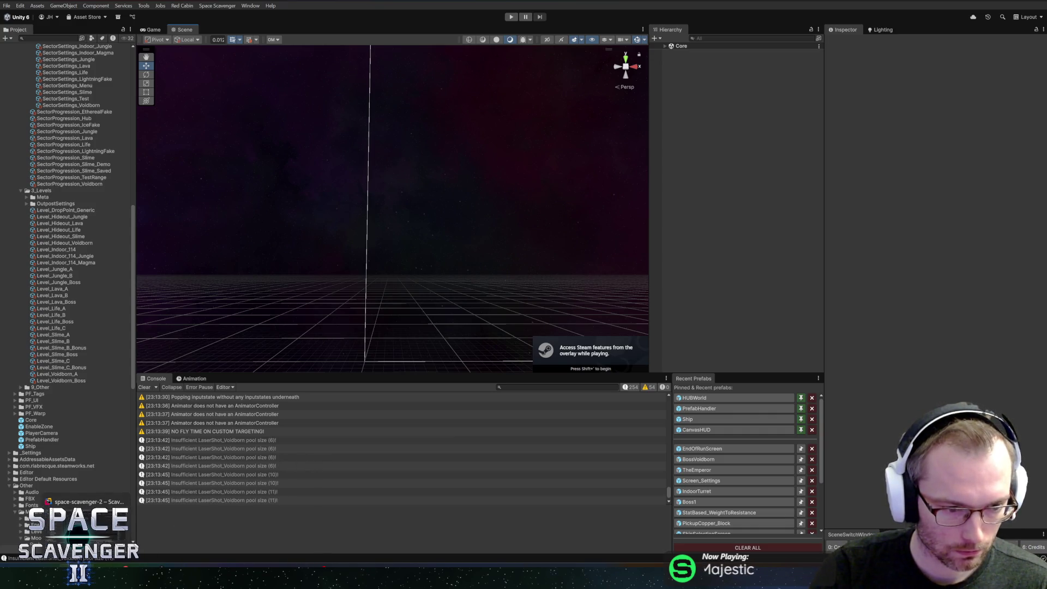
# Step: Bring the Steam library forward and launch Space Scavenger 2 Playtest [devtest] with PLAY
pyautogui.click(229, 532)
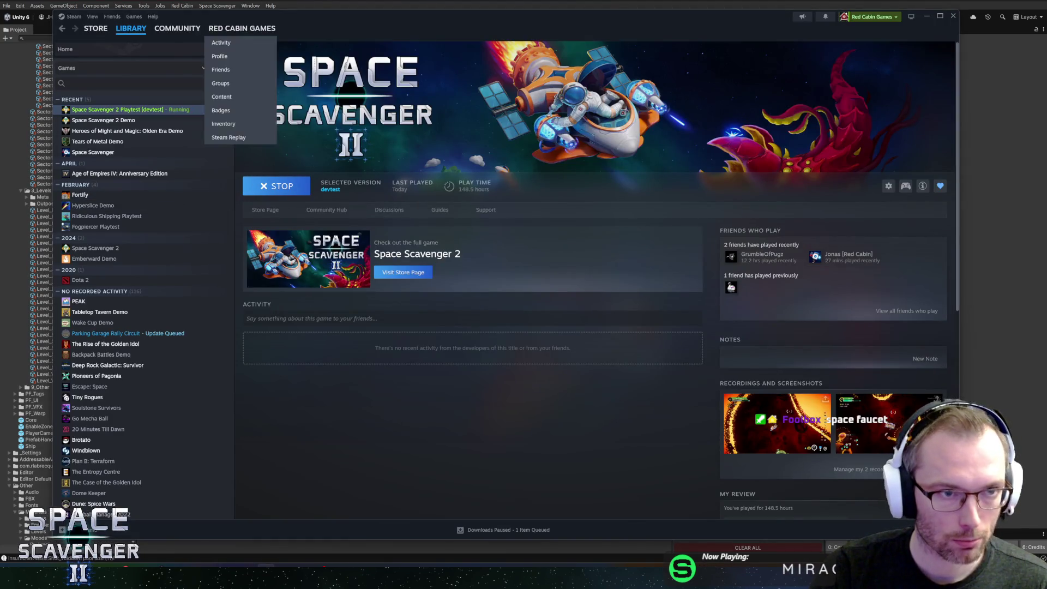
pyautogui.click(863, 10)
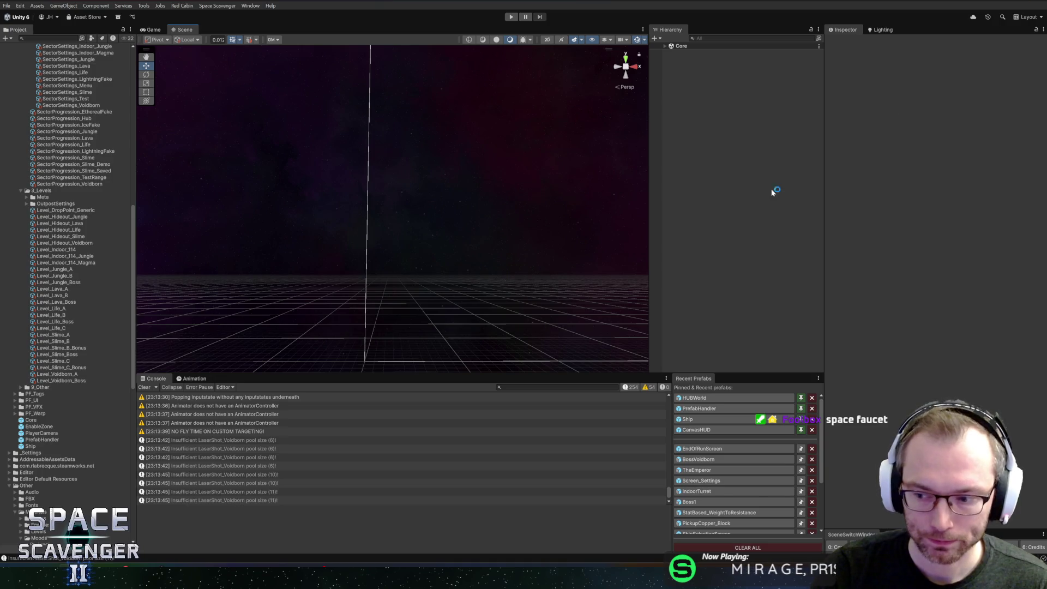
pyautogui.hotkey('alt', 'Tab')
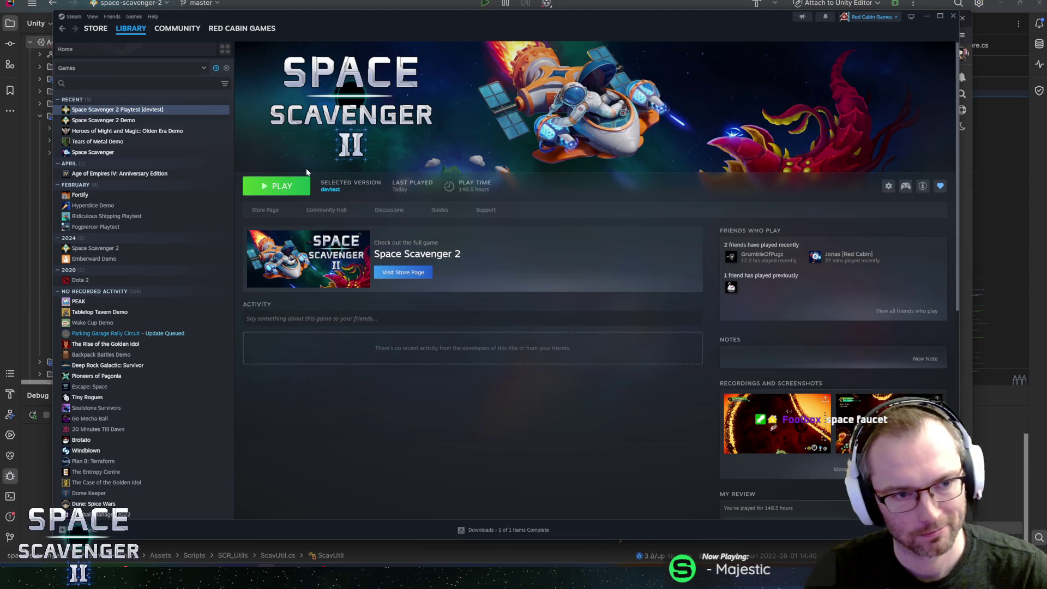
pyautogui.click(288, 187)
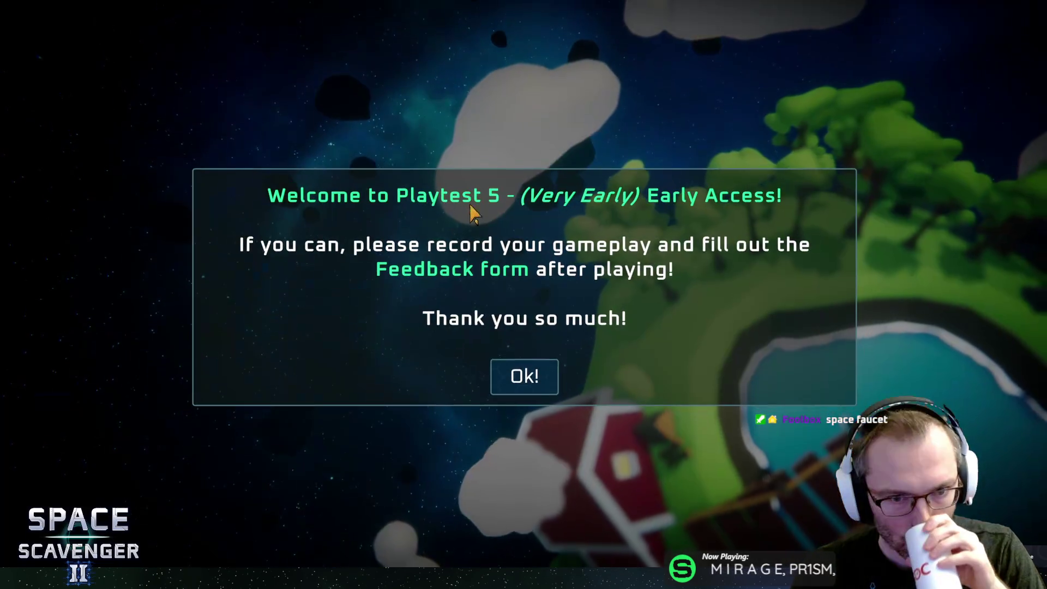
# Step: Dismiss the Playtest 5 welcome, start playing, and fly to the green portal to open Daily Challenge
pyautogui.click(515, 370)
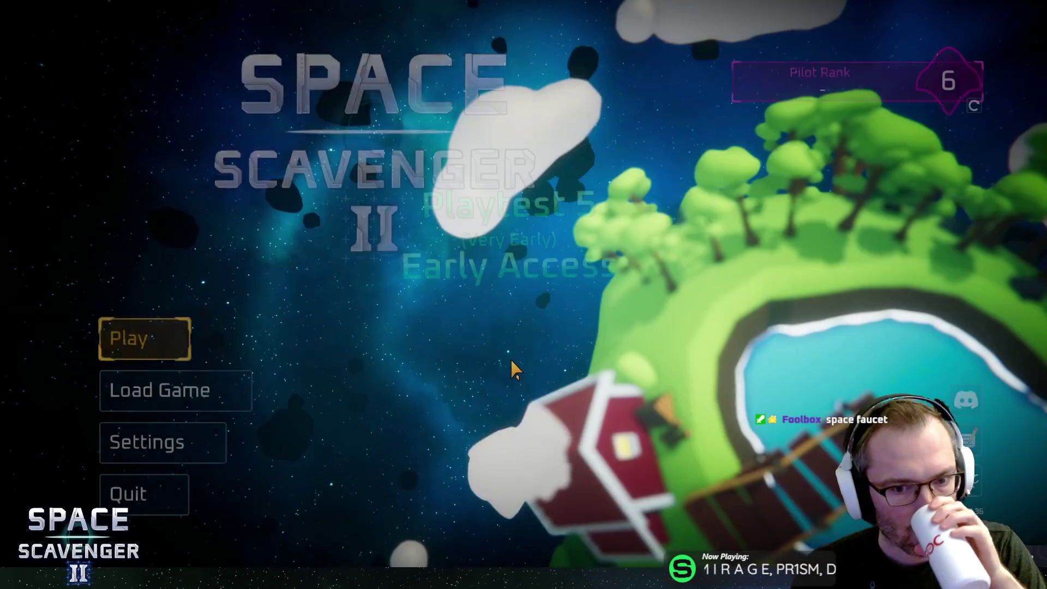
pyautogui.click(184, 339)
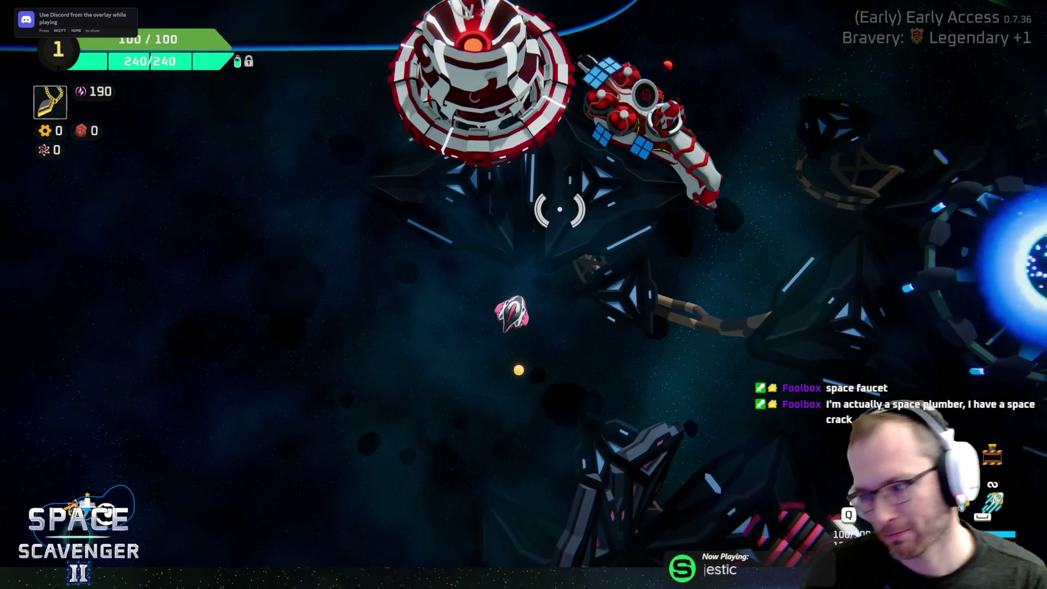
pyautogui.press('w')
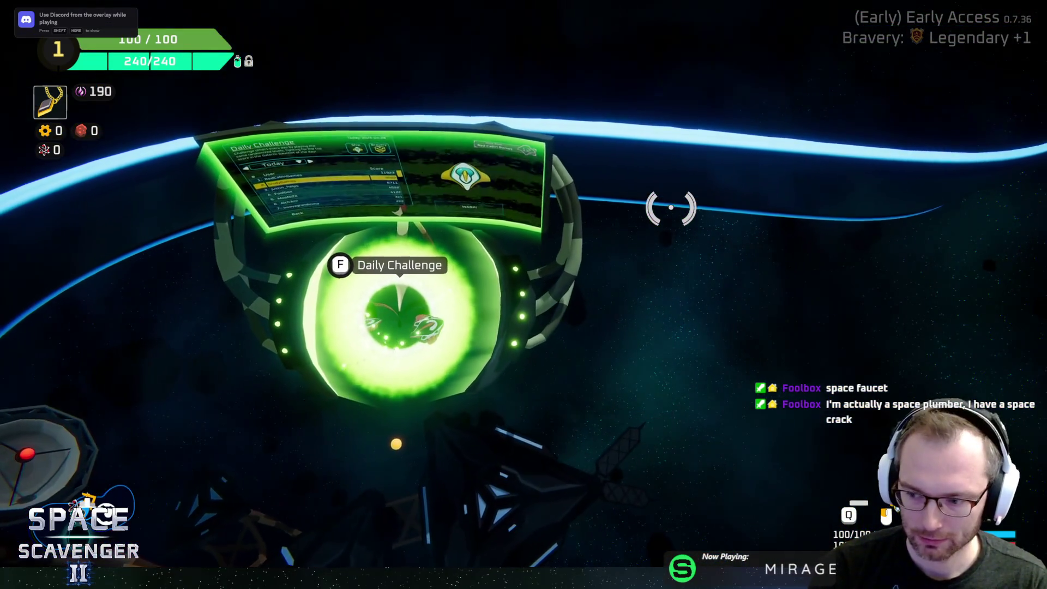
pyautogui.press('e')
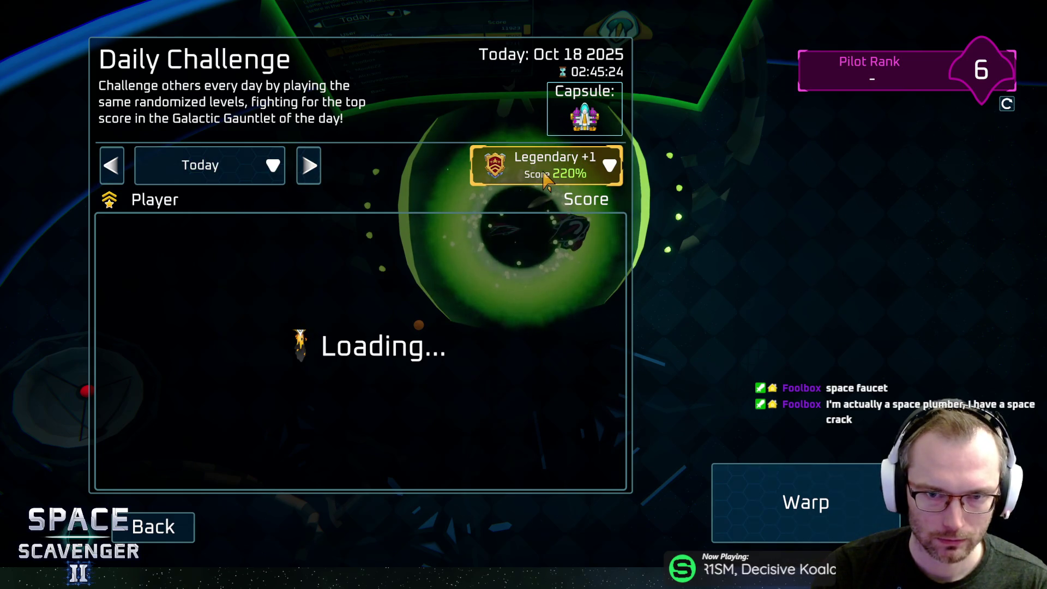
# Step: Switch the Daily Challenge leaderboard date to Yesterday, then back to Today
pyautogui.click(240, 184)
pyautogui.click(227, 203)
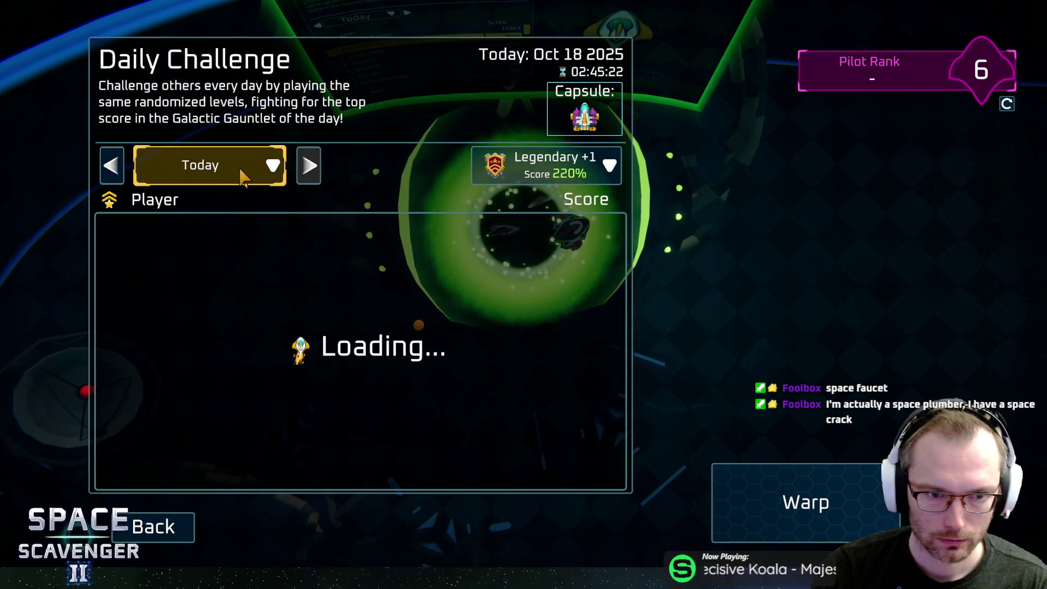
pyautogui.click(243, 175)
pyautogui.click(227, 225)
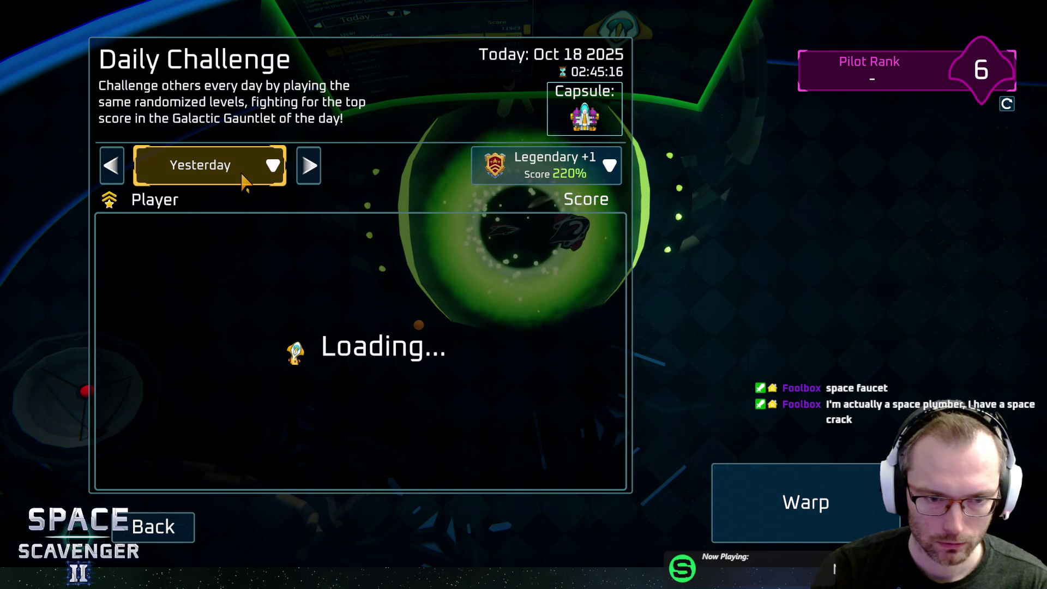
pyautogui.click(243, 181)
pyautogui.scroll(1, 221, 212)
pyautogui.click(218, 213)
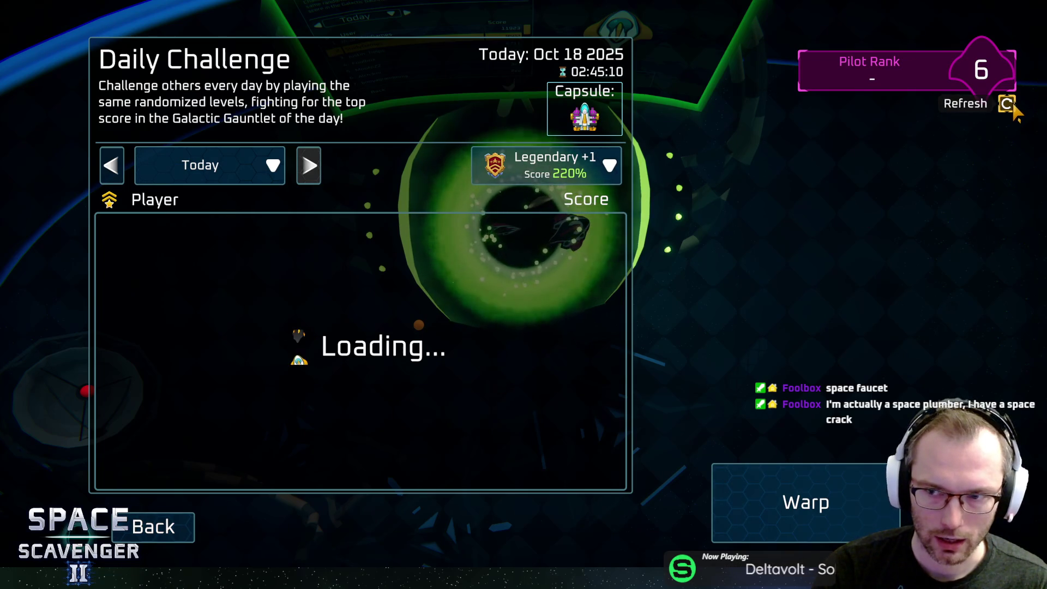
# Step: Close the Daily Challenge panel, reopen it, then close it again
pyautogui.click(172, 538)
pyautogui.press('e')
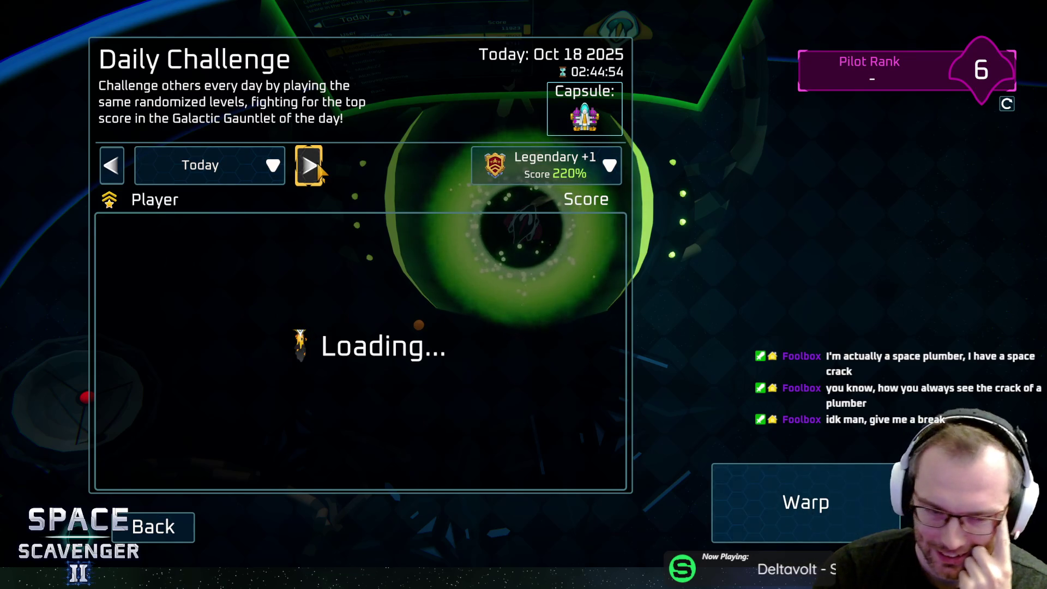
pyautogui.click(150, 518)
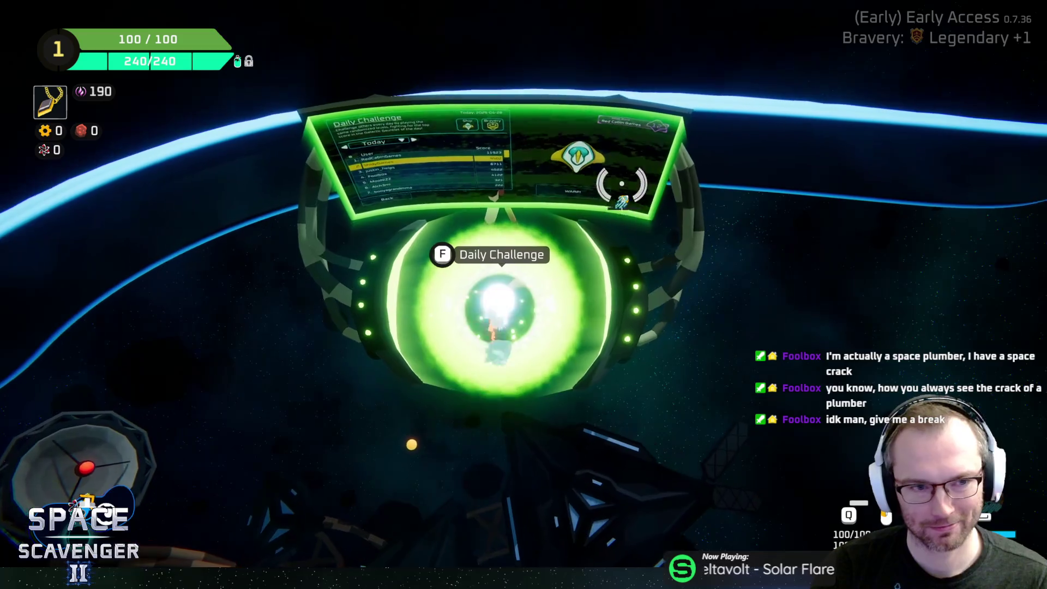
# Step: Fly back into the Daily Challenge portal, open its panel, and close it
pyautogui.press('w')
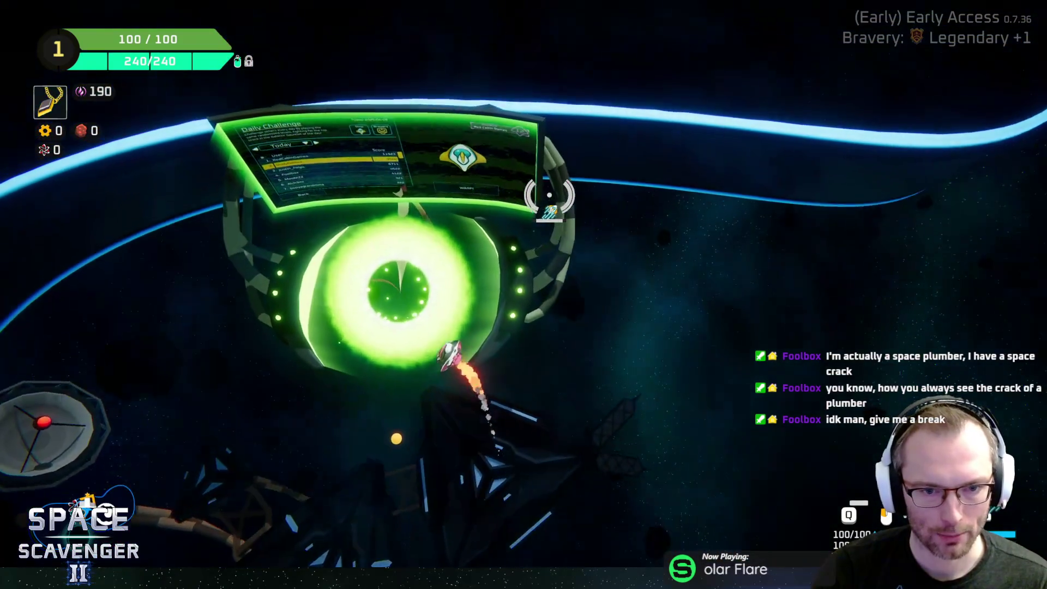
pyautogui.press('f')
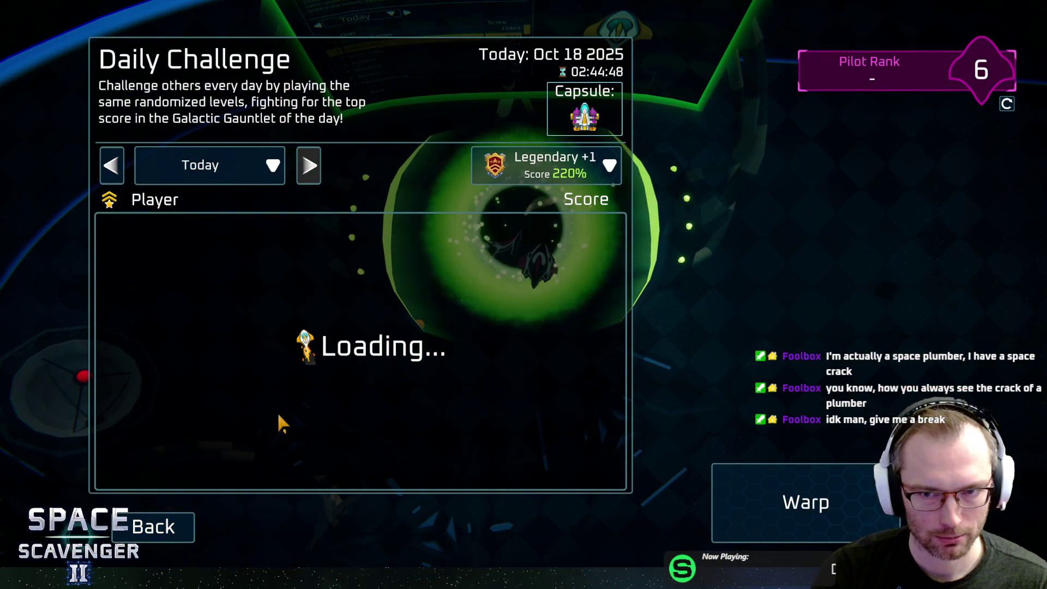
pyautogui.click(152, 525)
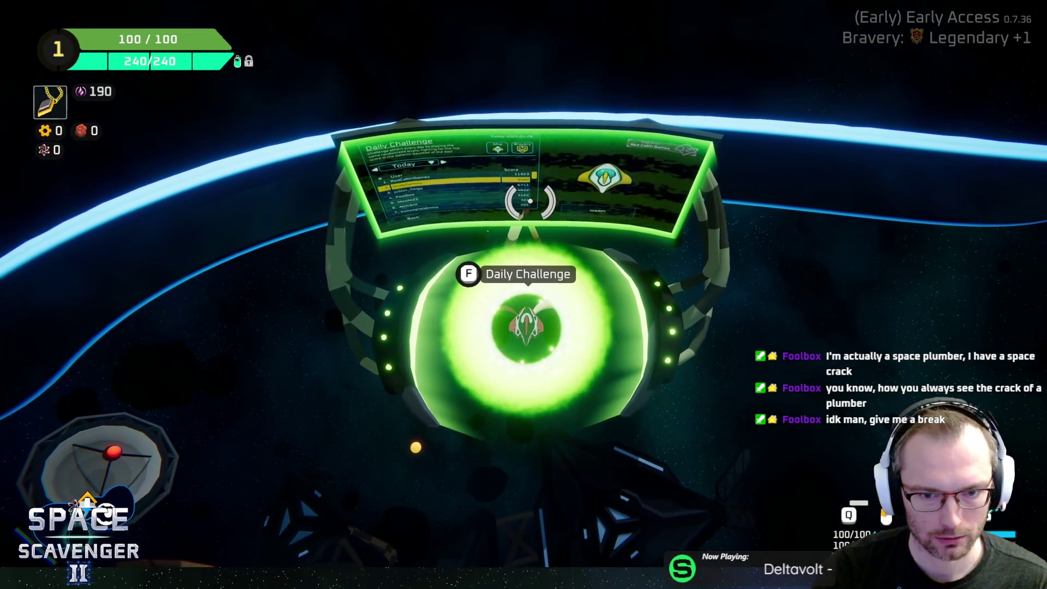
# Step: Cycle through open windows back to the game, then try Quit from the pause menu and cancel
pyautogui.hotkey('alt', 'Tab')
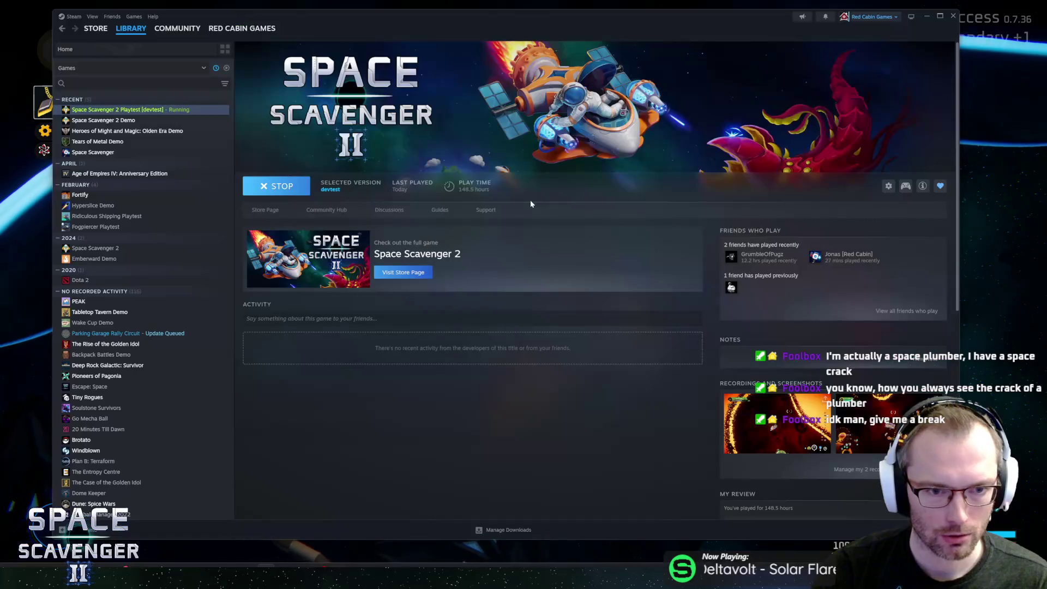
pyautogui.hotkey('alt', 'Tab')
pyautogui.hotkey('alt', 'Tab')
pyautogui.press('Tab')
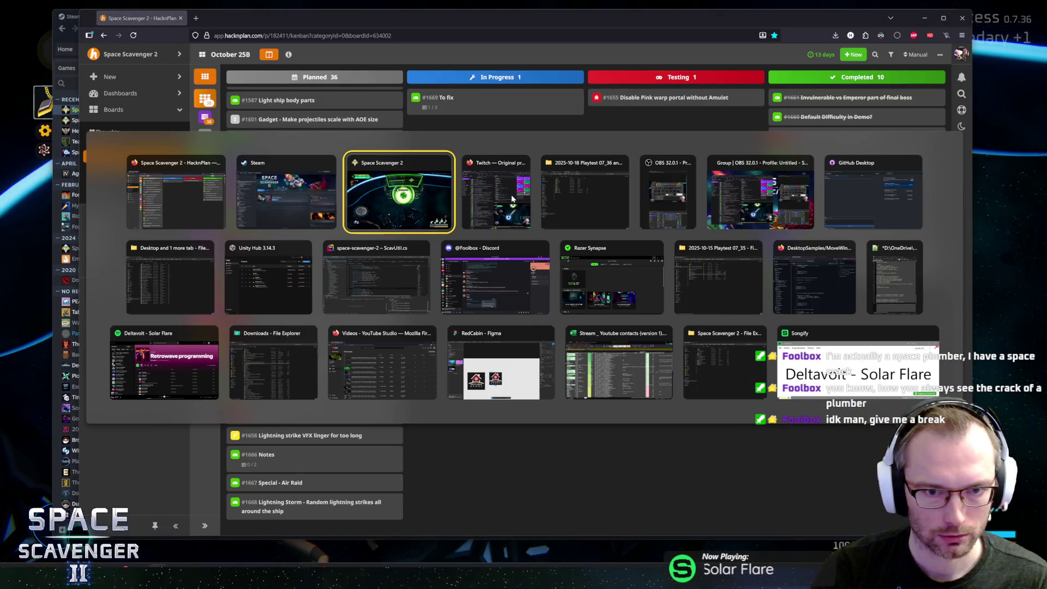
pyautogui.press('Escape')
pyautogui.click(156, 493)
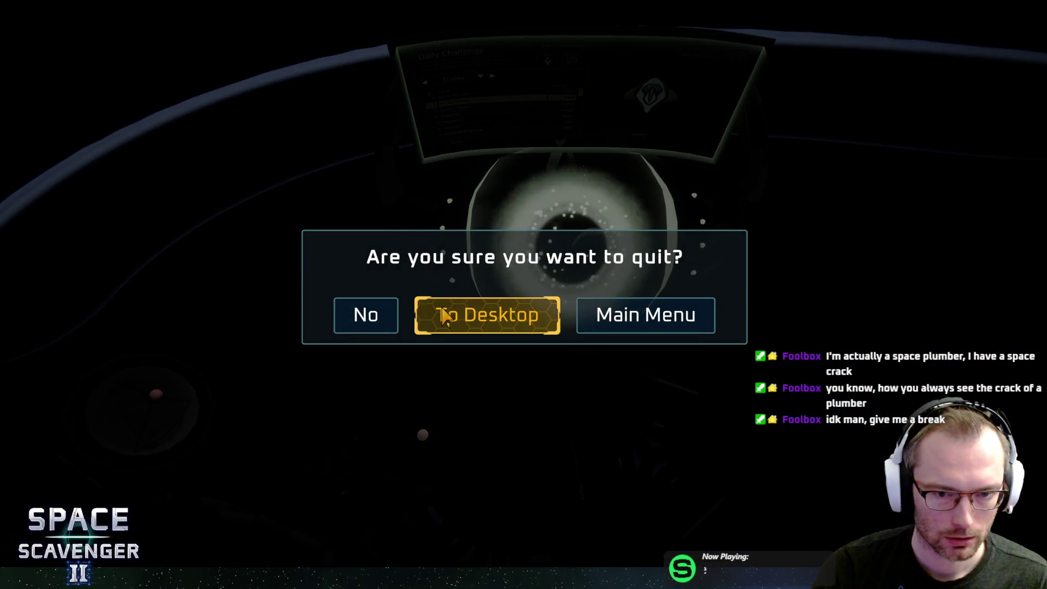
pyautogui.click(385, 316)
pyautogui.press('Escape')
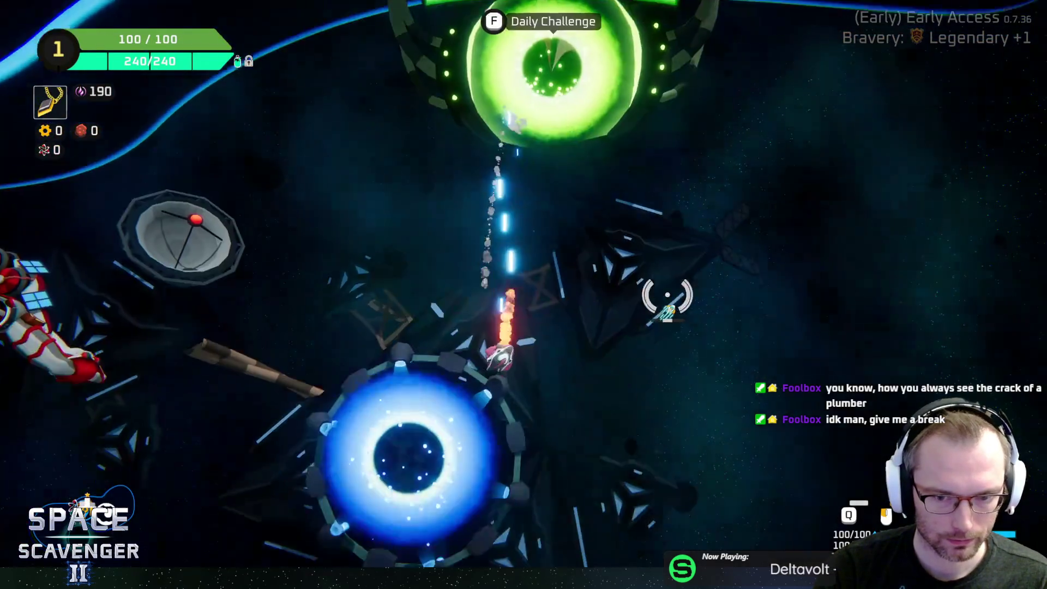
# Step: Open the Customize Ship capsule selection, then quit the run back to the hub
pyautogui.press('s')
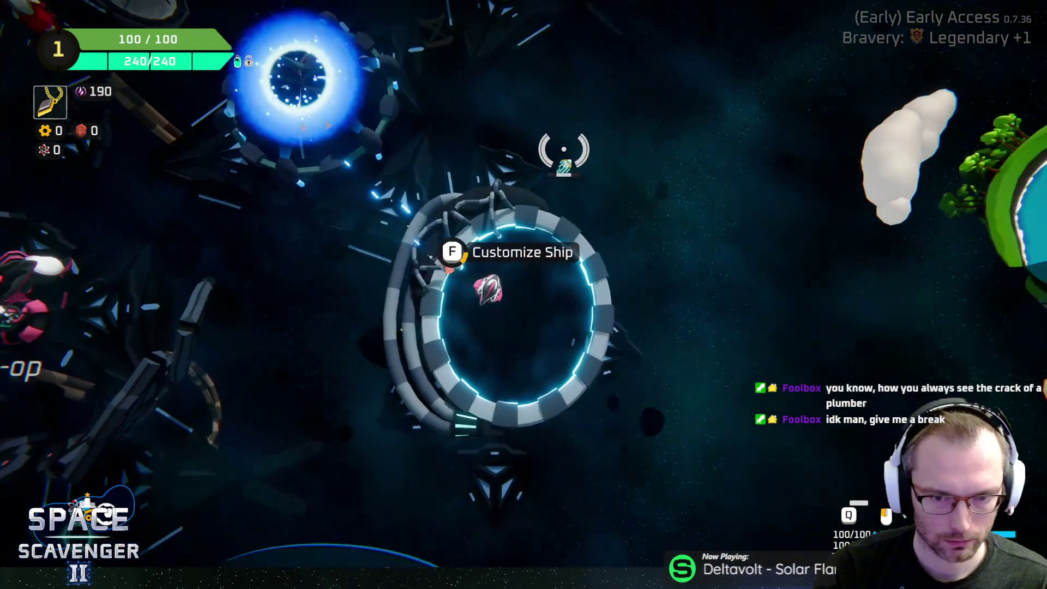
pyautogui.press('f')
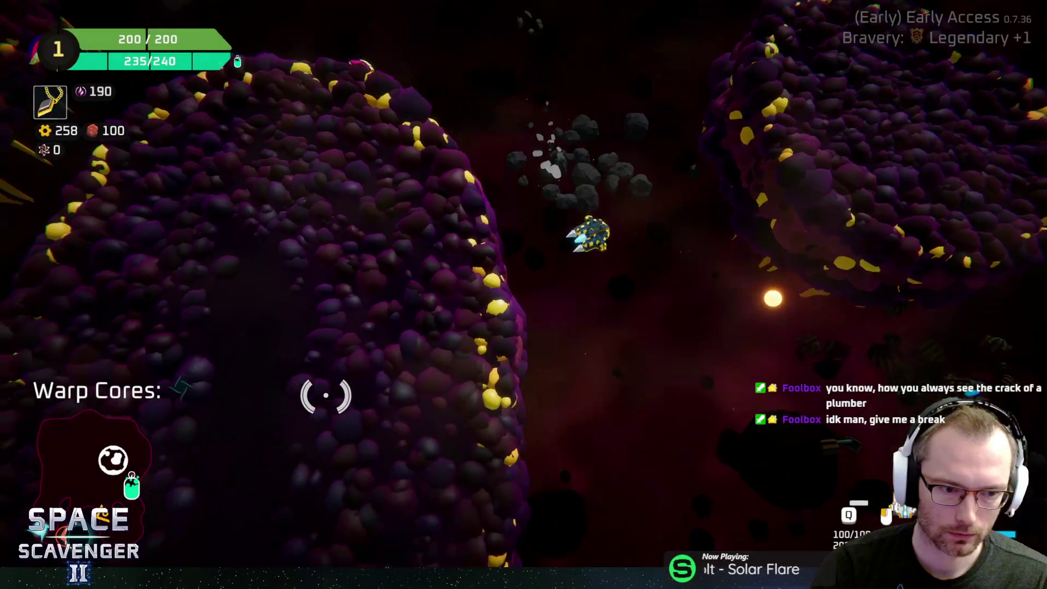
pyautogui.press('Escape')
pyautogui.click(154, 496)
pyautogui.click(526, 322)
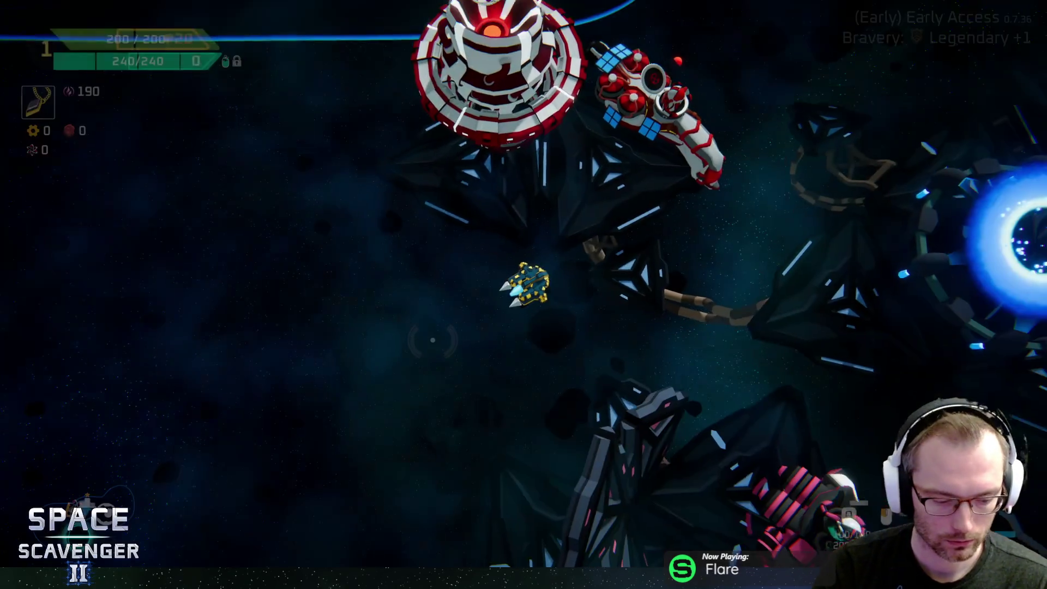
# Step: Pause, choose Quit, and confirm To Desktop
pyautogui.press('Escape')
pyautogui.click(136, 493)
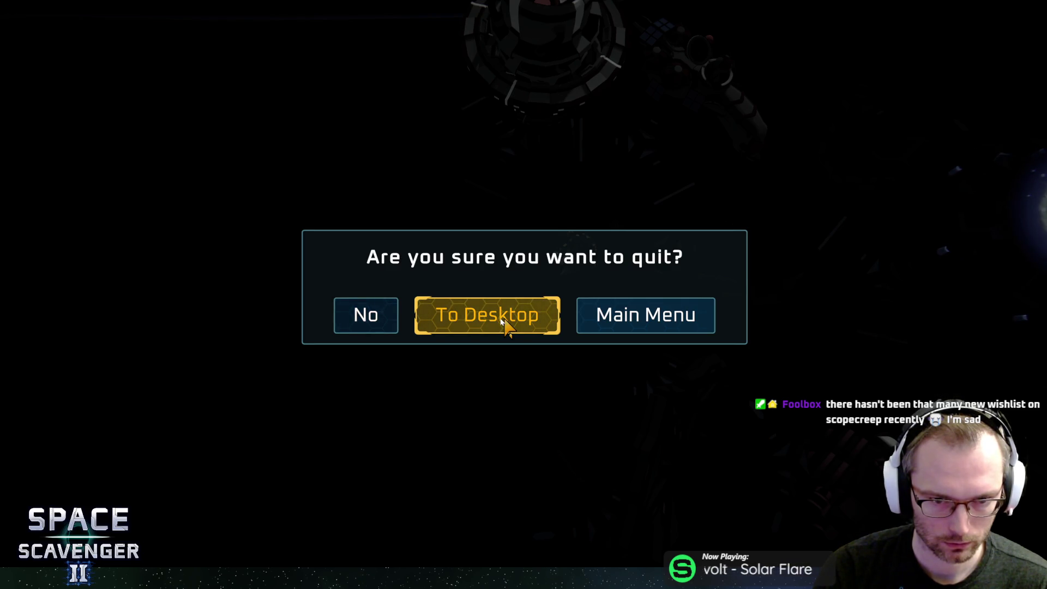
pyautogui.click(504, 323)
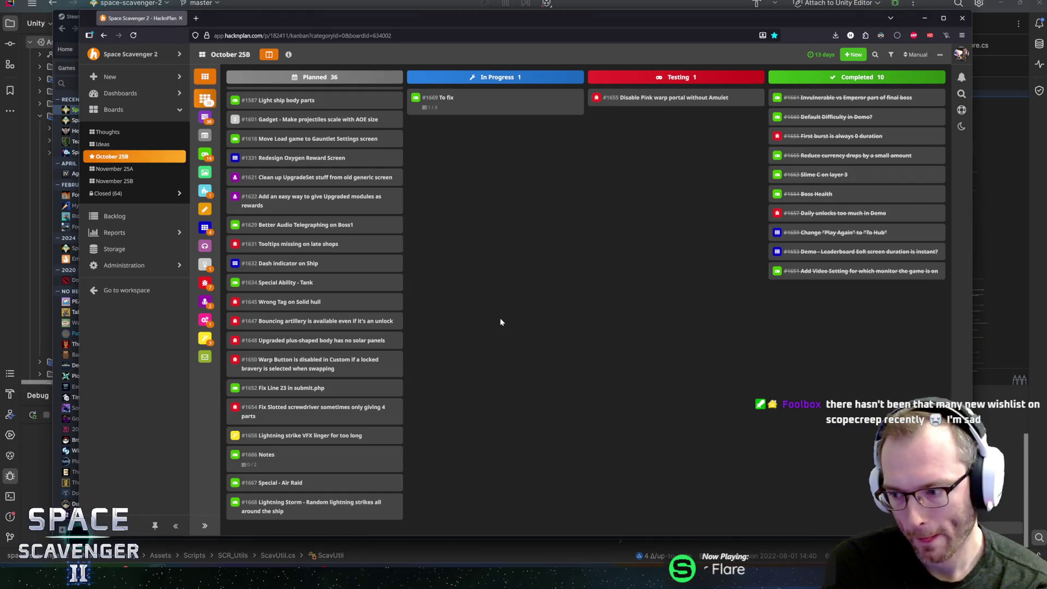
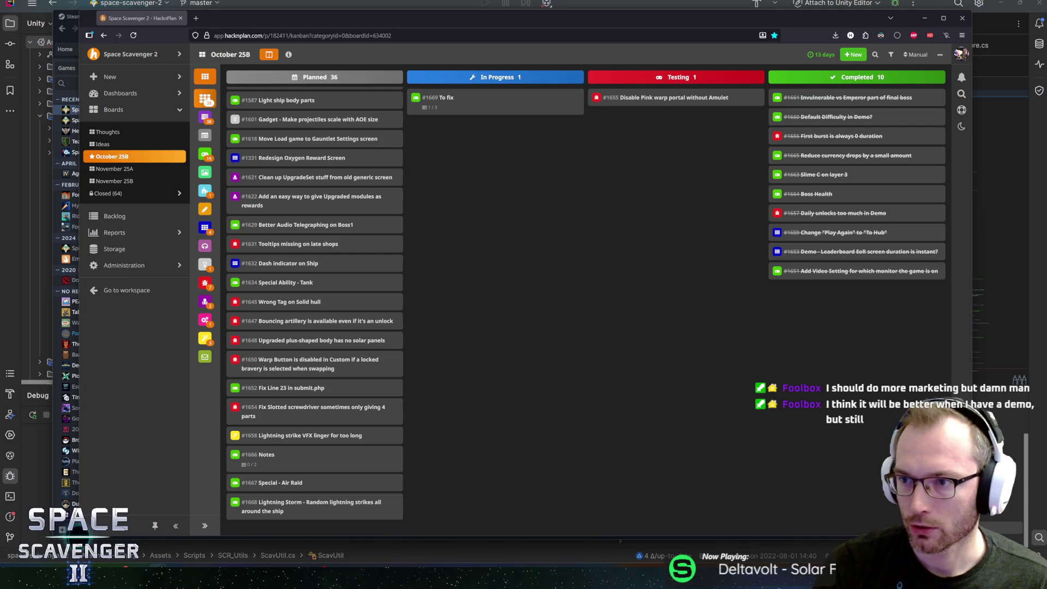
# Step: Tick the last two subtasks on #1669 and drag the card into Completed
pyautogui.click(480, 101)
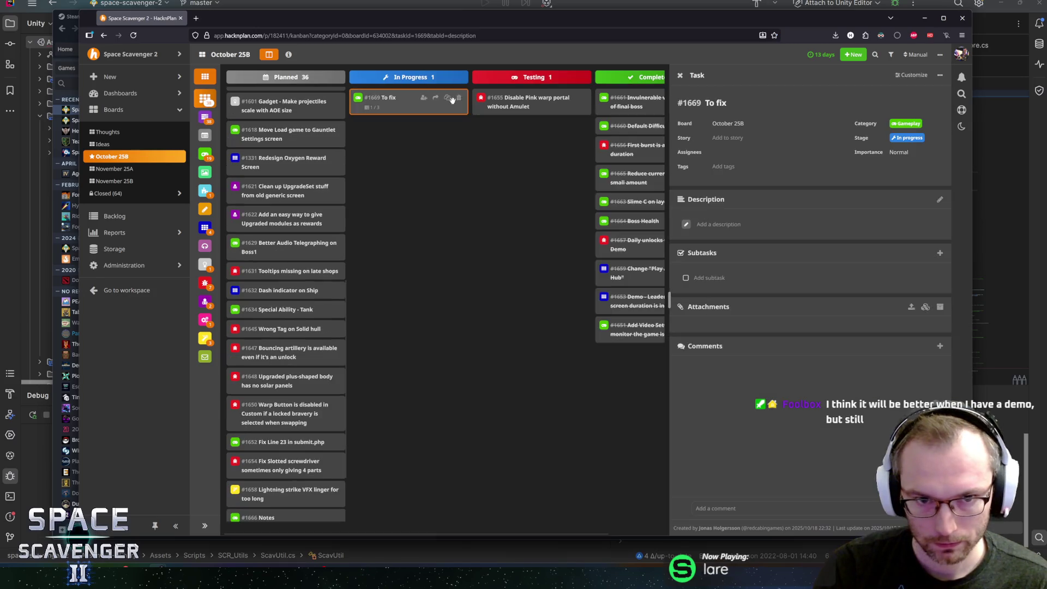
pyautogui.click(686, 299)
pyautogui.click(686, 280)
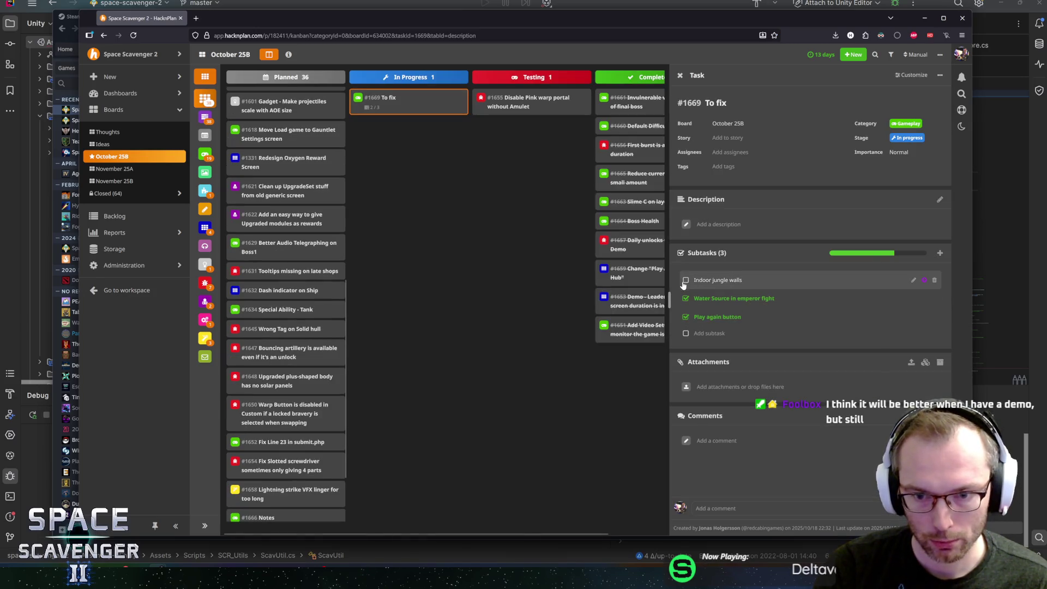
pyautogui.click(476, 263)
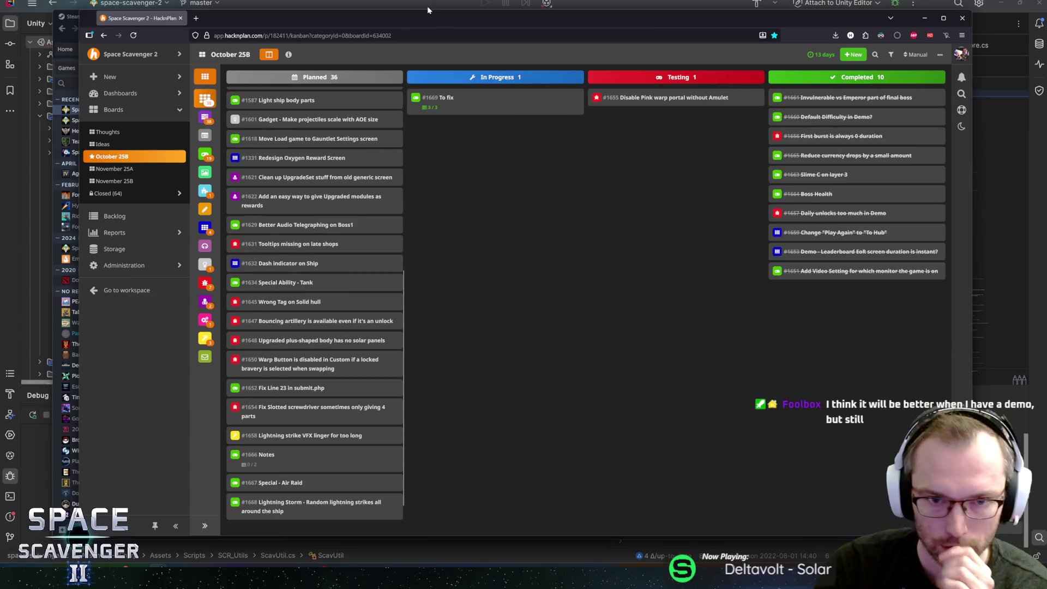
pyautogui.moveTo(540, 101); pyautogui.dragTo(840, 92)
pyautogui.hotkey('alt', 'Tab')
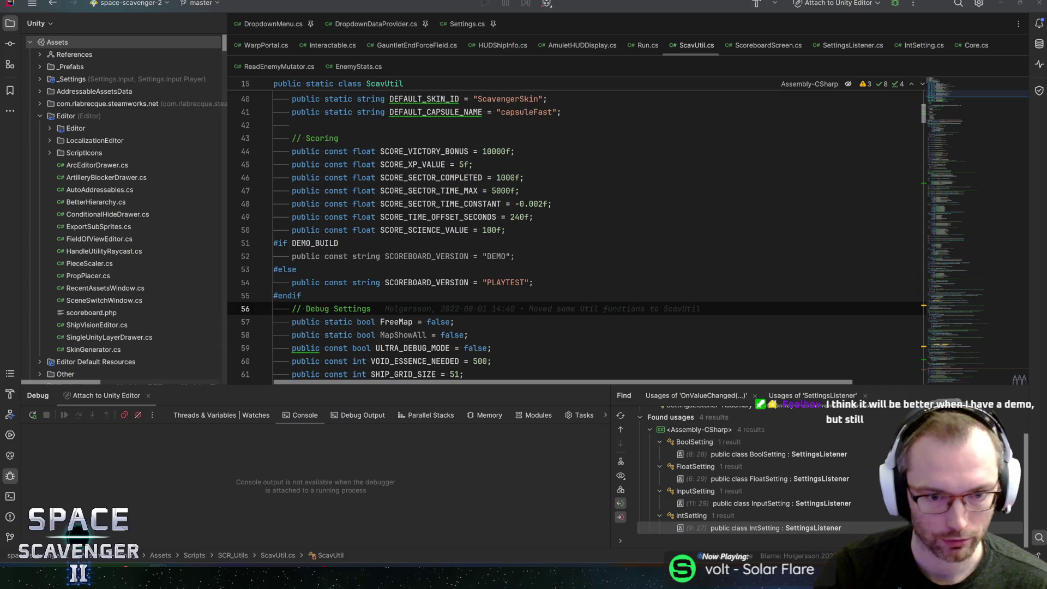
# Step: Step through the FreeMap, MapShowAll, VOID_ESSENCE_NEEDED and InfiniteRerolls lines in ScavUtil.cs
pyautogui.press('Down')
pyautogui.press('Down')
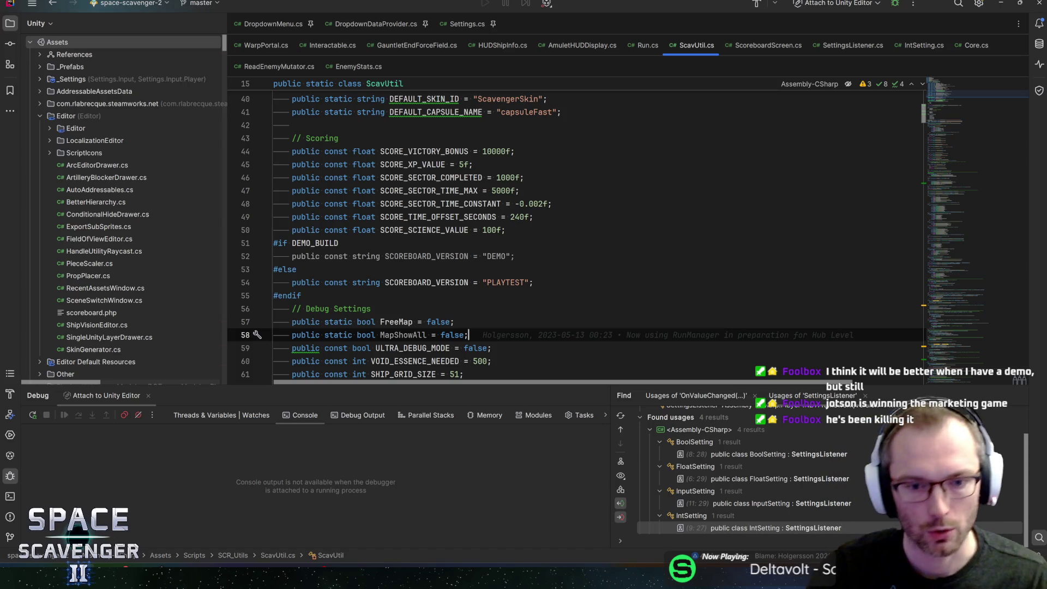
pyautogui.press('Down')
pyautogui.press('Down')
pyautogui.press('End')
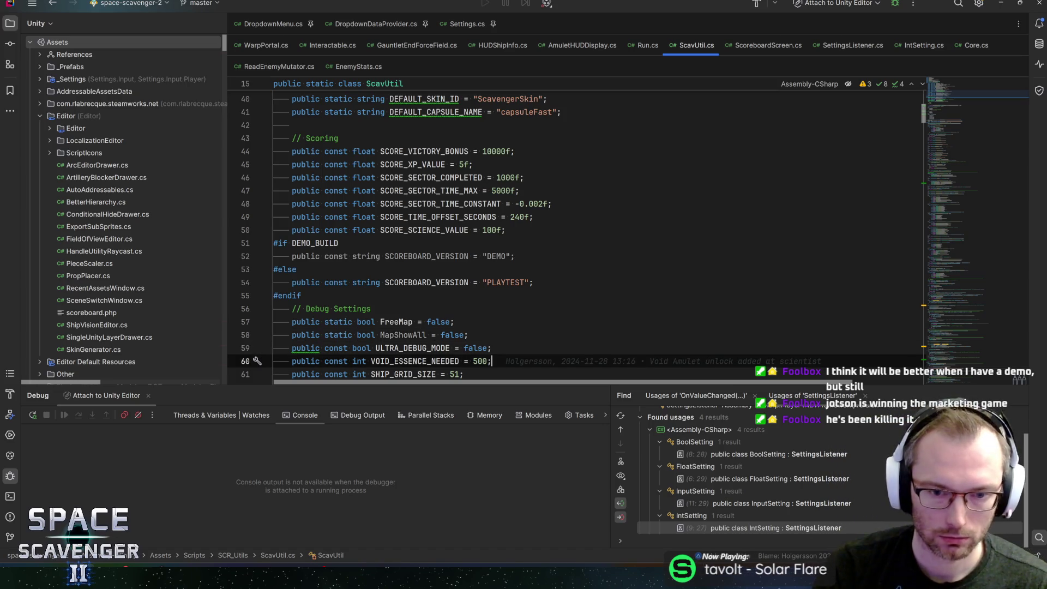
pyautogui.press('Up')
pyautogui.press('Up')
pyautogui.press('Up')
pyautogui.scroll(-3, 577, 235)
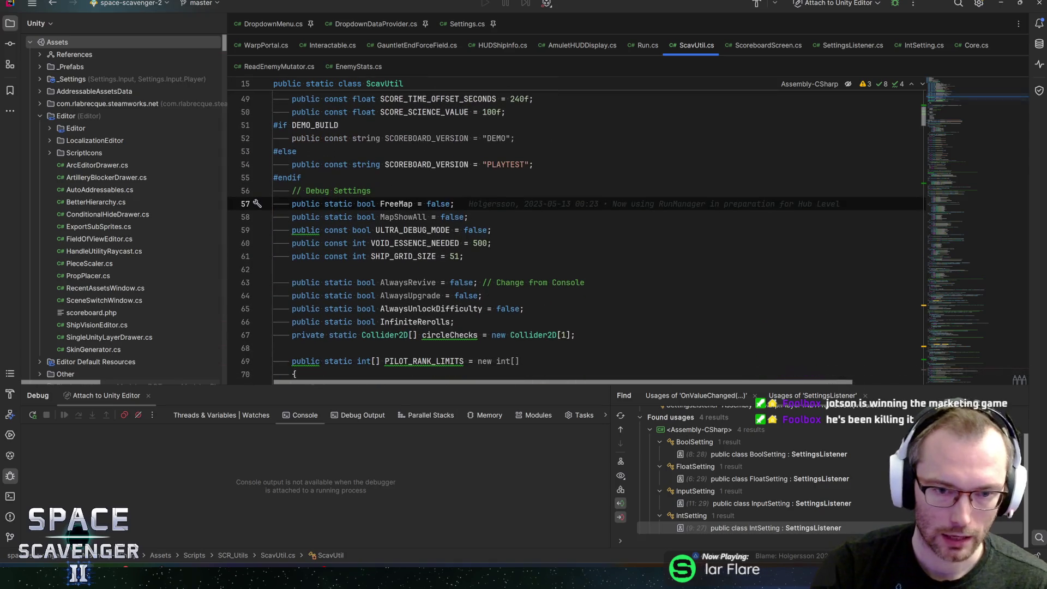
pyautogui.click(493, 243)
pyautogui.press('Down')
pyautogui.press('Up')
pyautogui.press('Up')
pyautogui.press('Up')
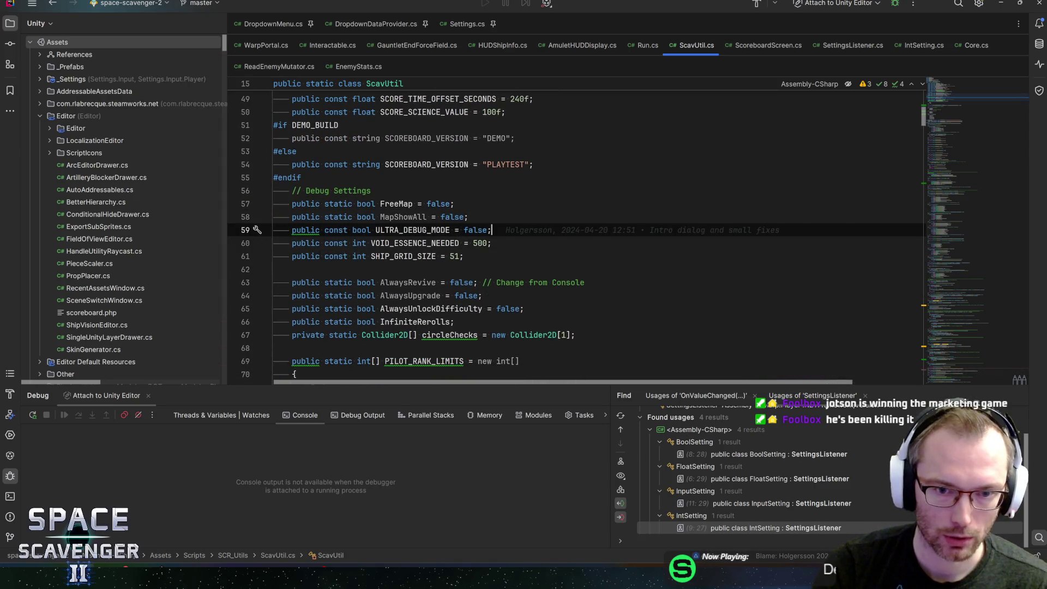
pyautogui.press('Down')
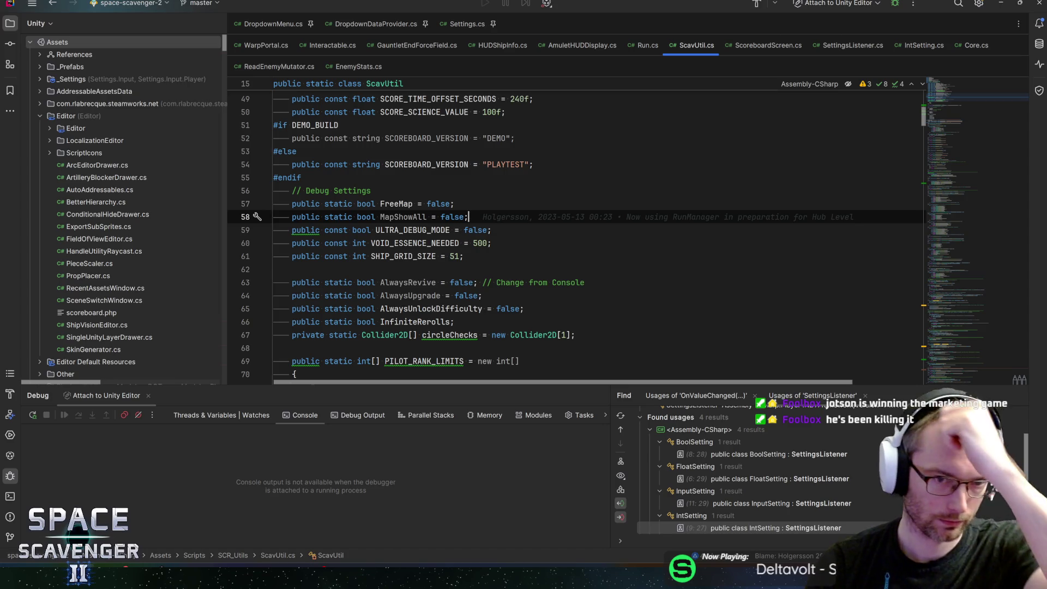
pyautogui.scroll(-1, 577, 236)
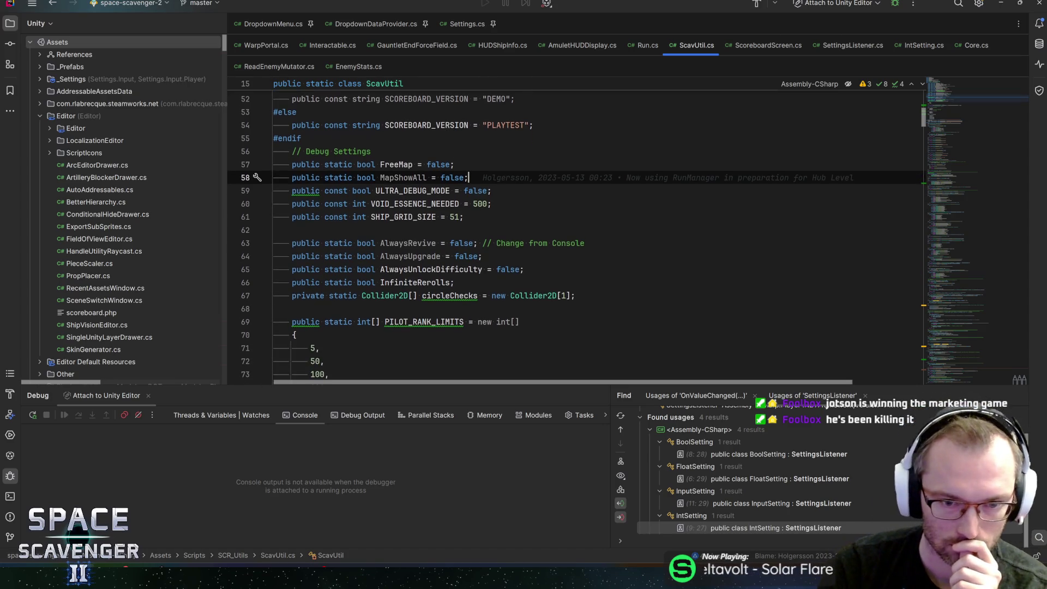
pyautogui.press('Down')
pyautogui.press('Down')
pyautogui.press('Down')
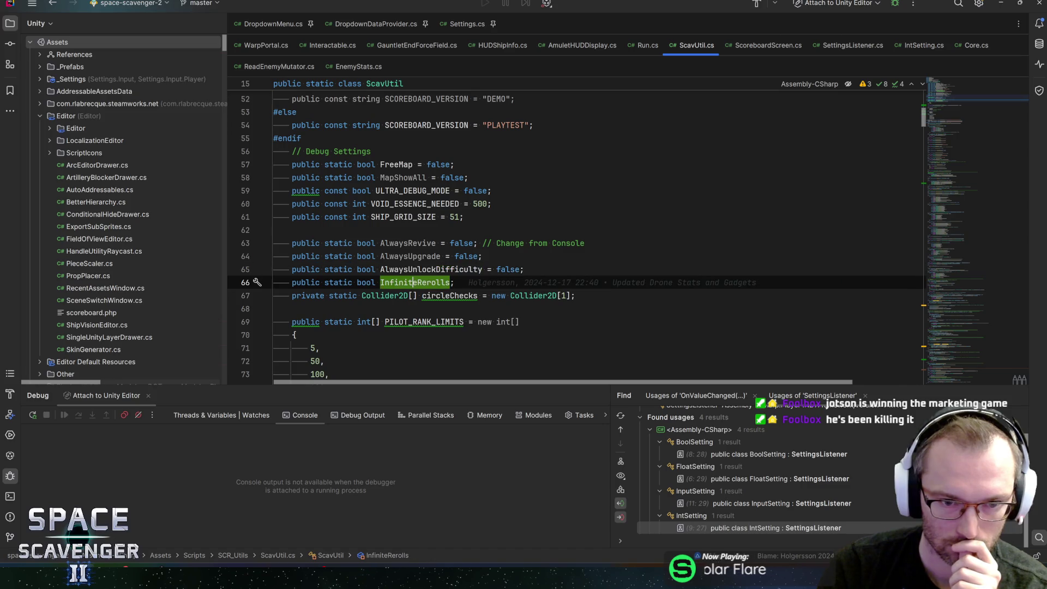
pyautogui.scroll(5, 576, 236)
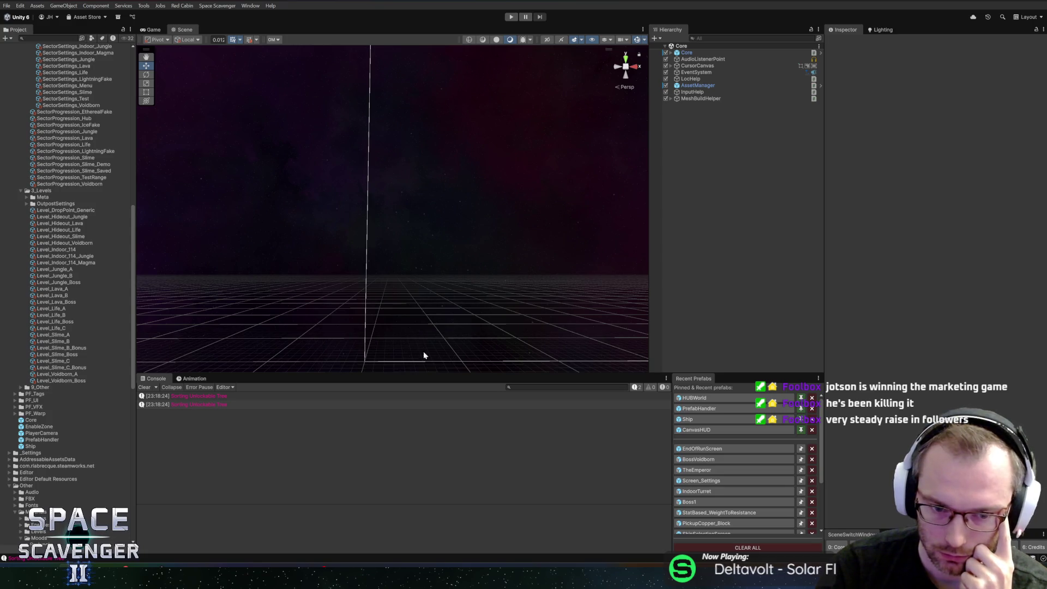
# Step: Make the Scene view taller, tilt the camera down at the grid, and check notifications
pyautogui.moveTo(430, 372); pyautogui.dragTo(431, 383)
pyautogui.moveTo(393, 218)
pyautogui.mouseDown()
pyautogui.moveTo(409, 222)
pyautogui.moveTo(406, 253)
pyautogui.moveTo(425, 269)
pyautogui.moveTo(404, 212)
pyautogui.moveTo(431, 222)
pyautogui.mouseUp()
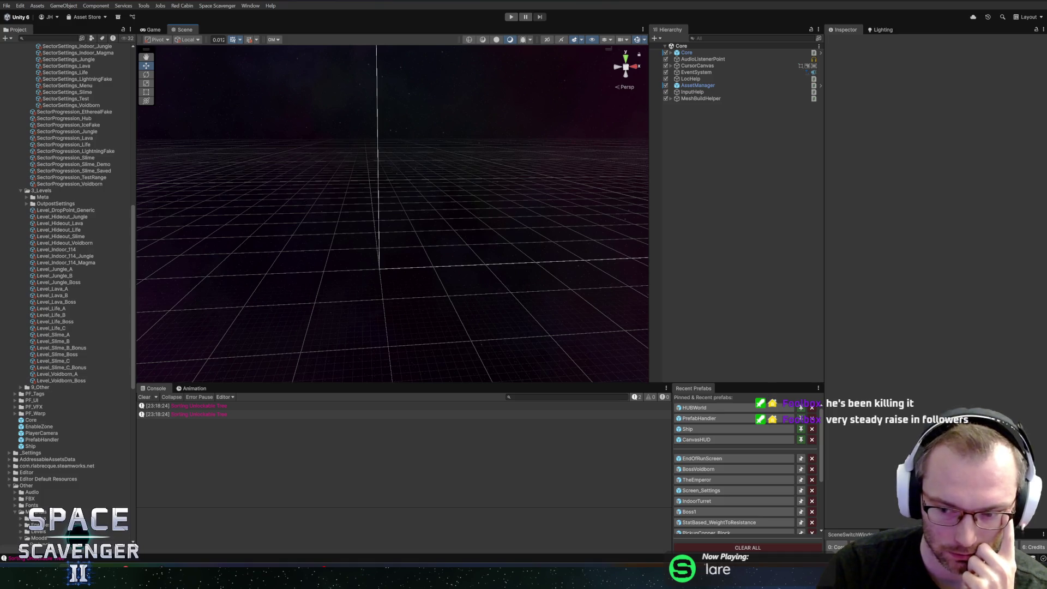
pyautogui.press('super+n')
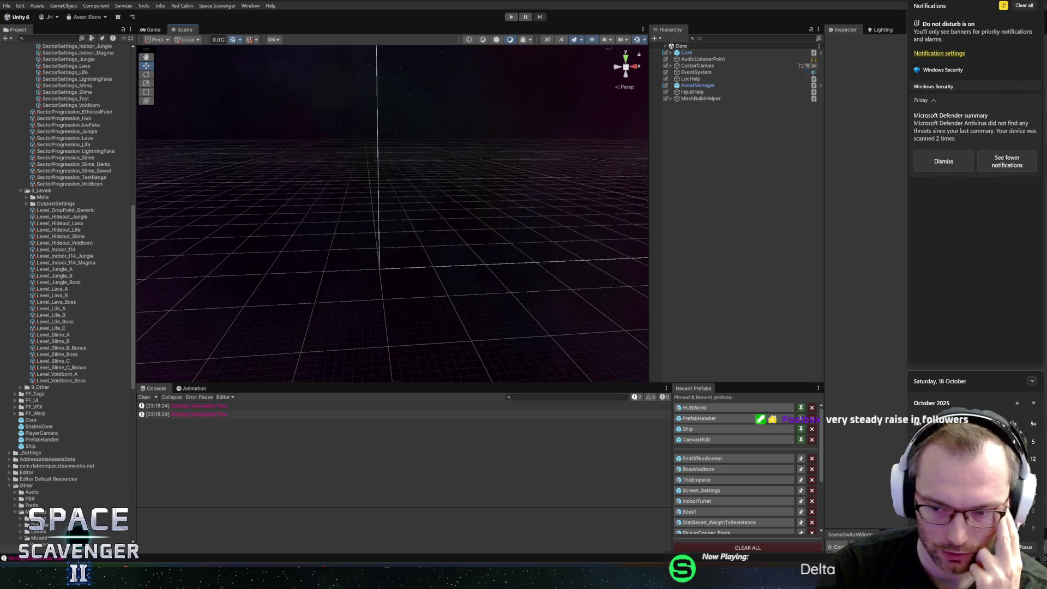
pyautogui.click(830, 491)
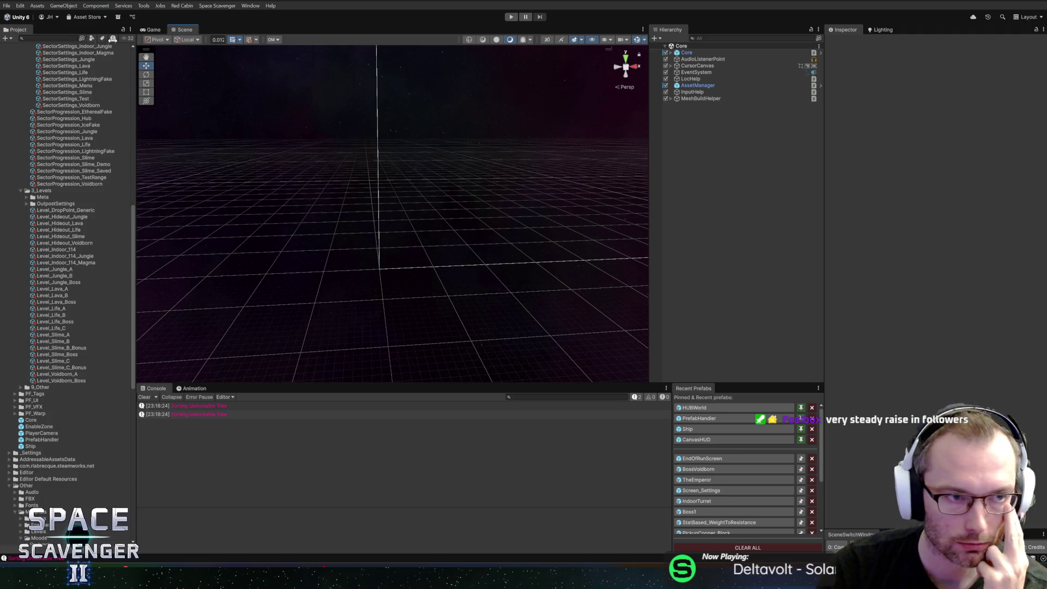
# Step: Glance at the File menu without choosing anything, then bring up GitHub Desktop
pyautogui.click(8, 6)
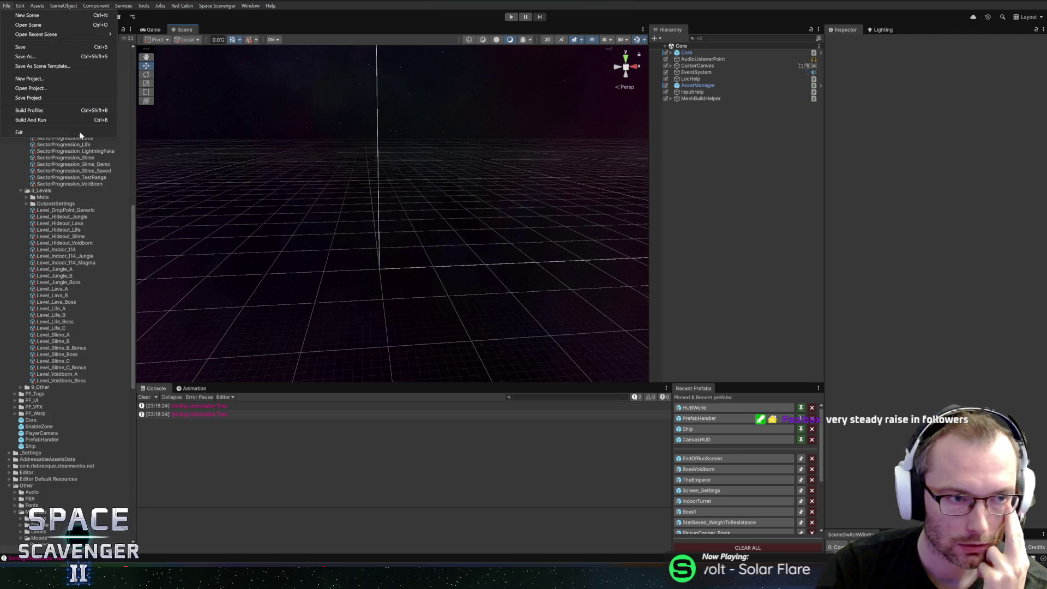
pyautogui.click(489, 12)
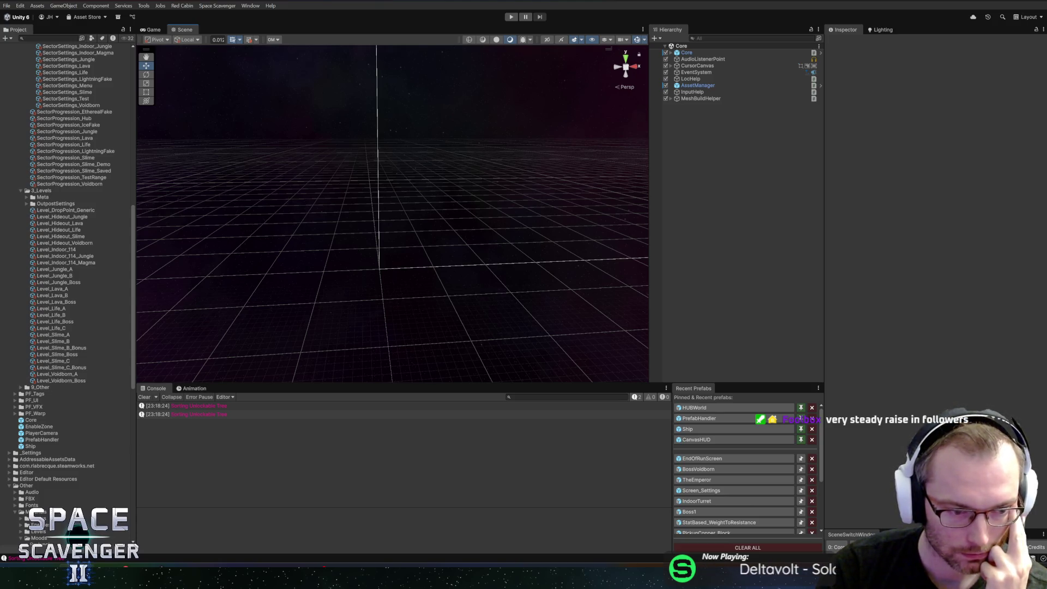
pyautogui.click(109, 546)
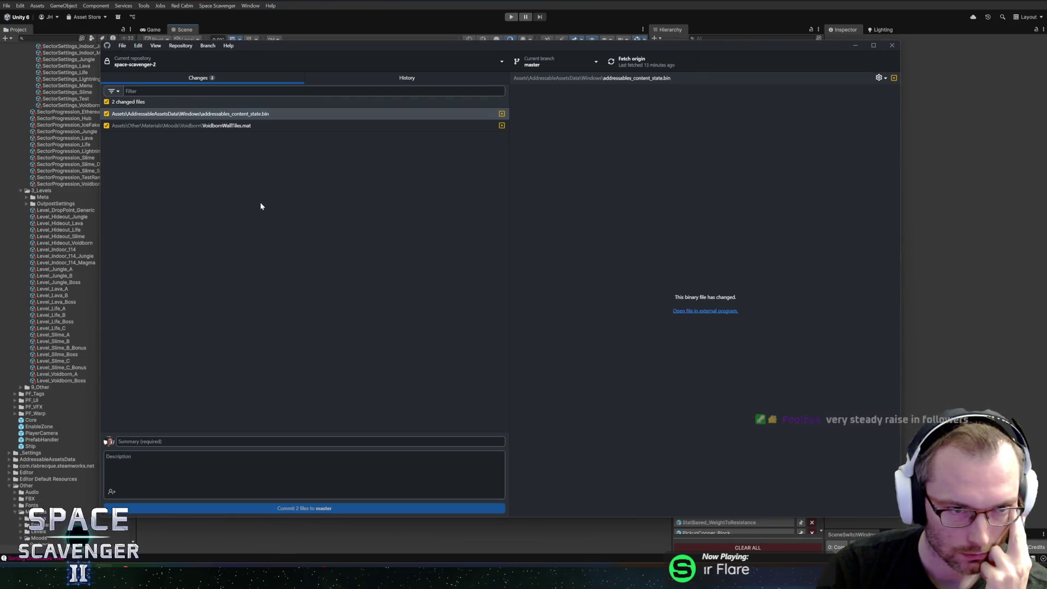
# Step: View the VoidbornWallTiles.mat and addressables_content_state.bin diffs, then return to Unity
pyautogui.click(243, 126)
pyautogui.click(245, 114)
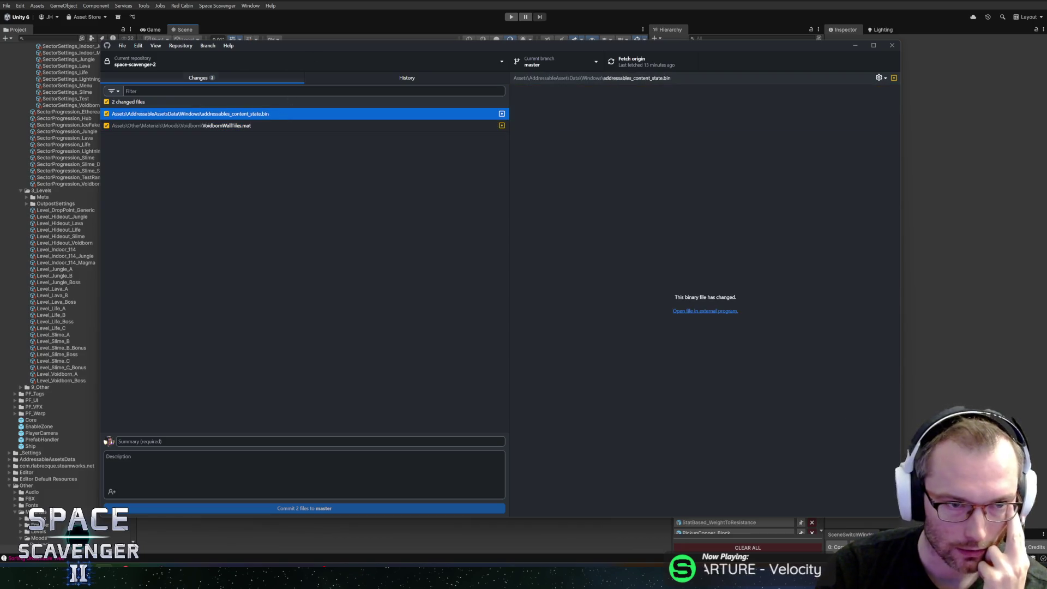
pyautogui.click(311, 17)
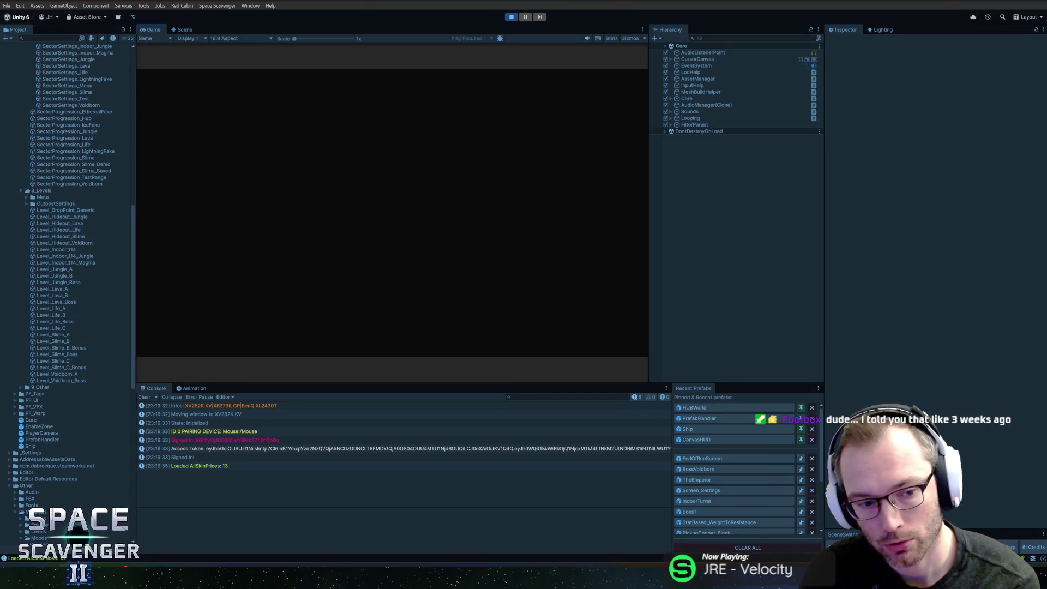
# Step: In the game's Video settings, keep the display on Monitor 1
pyautogui.press('Return')
pyautogui.press('Down')
pyautogui.press('Down')
pyautogui.press('Return')
pyautogui.press('Right')
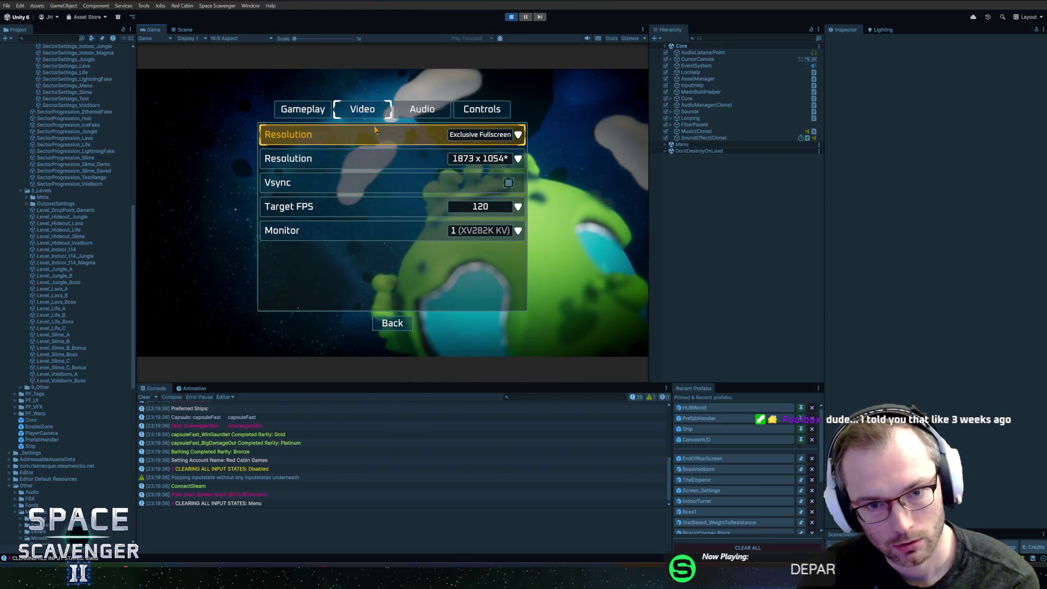
pyautogui.click(501, 236)
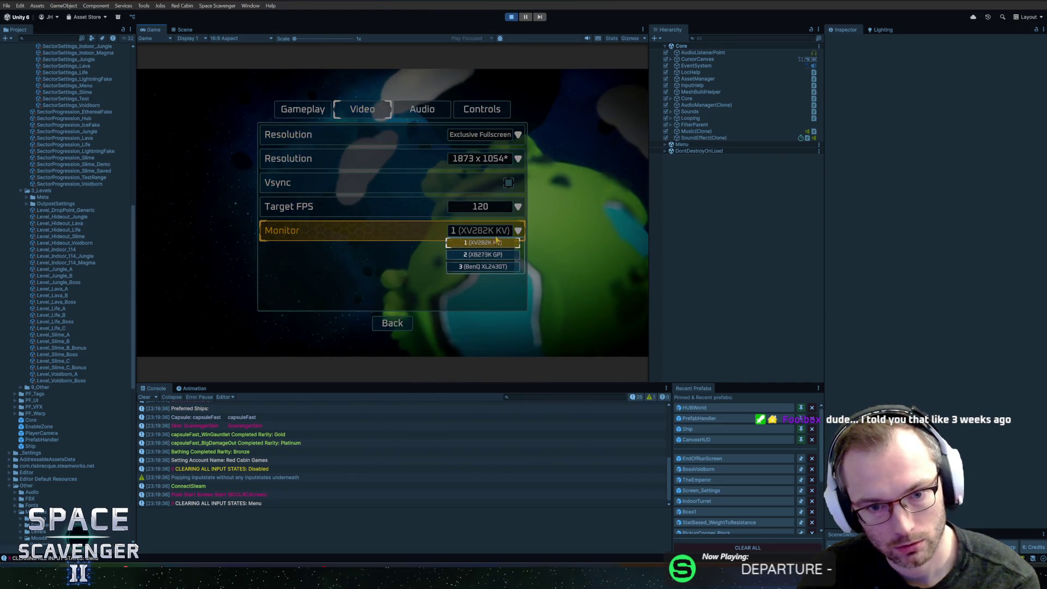
pyautogui.click(469, 247)
# Step: Return to the main menu, start a new game and warp into the daily challenge
pyautogui.press('Escape')
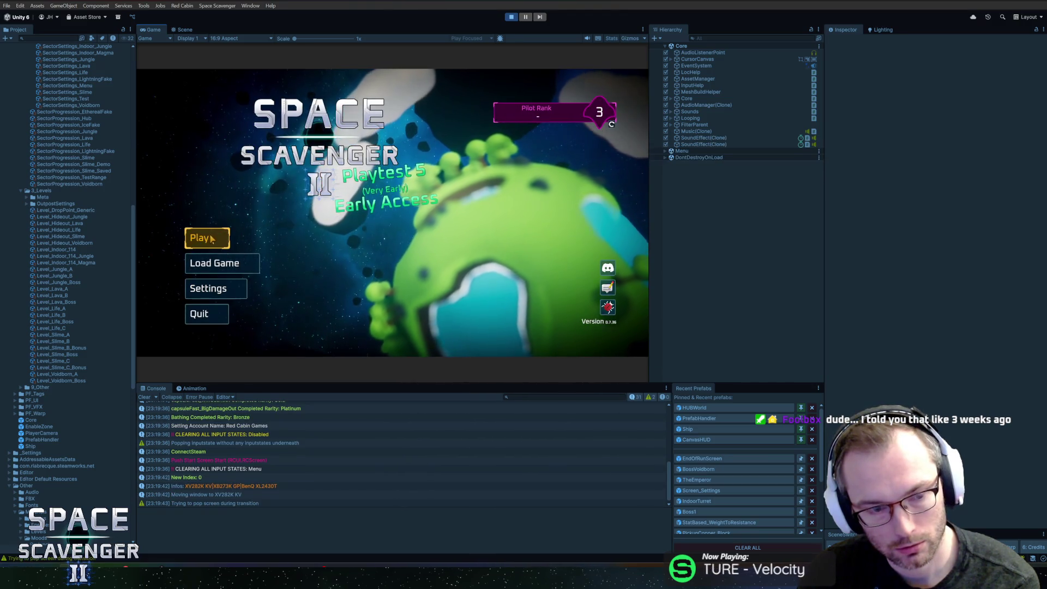
pyautogui.click(208, 240)
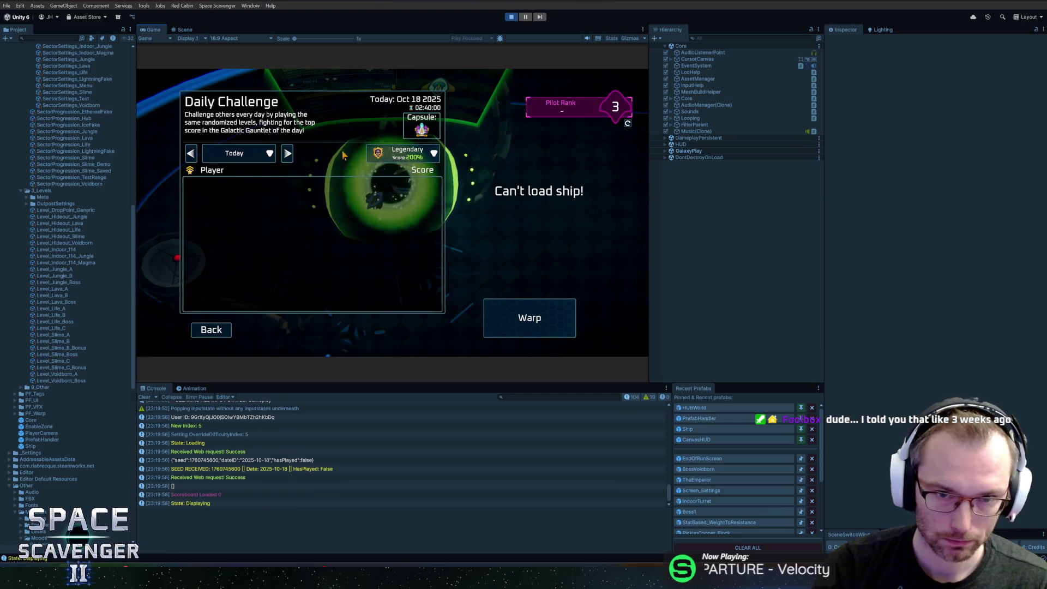
pyautogui.click(534, 317)
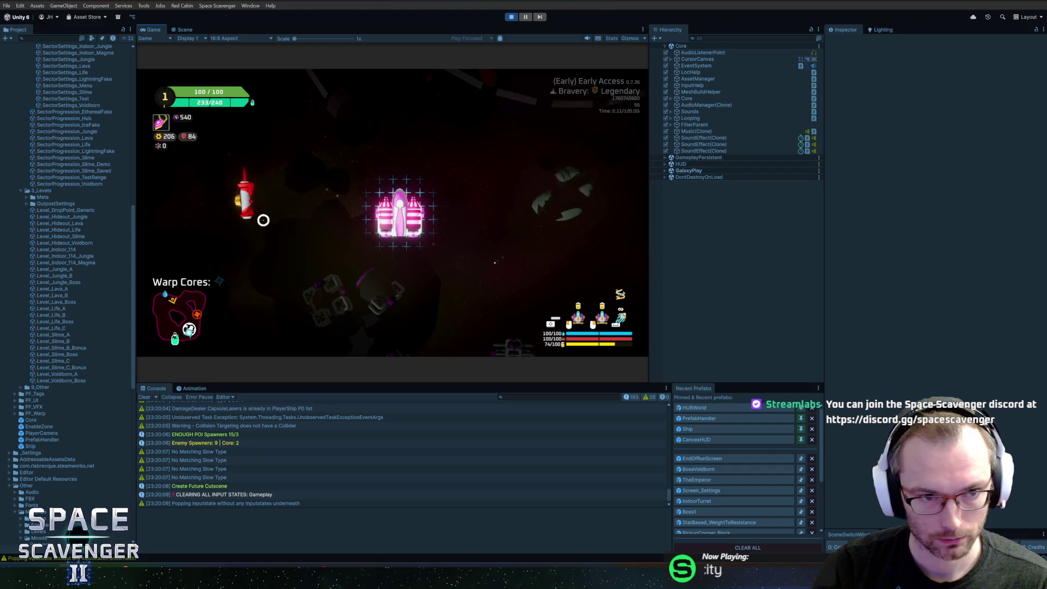
# Step: Attach the rocket launcher and claim the third free reward at the oxygen station
pyautogui.moveTo(274, 214); pyautogui.dragTo(367, 213)
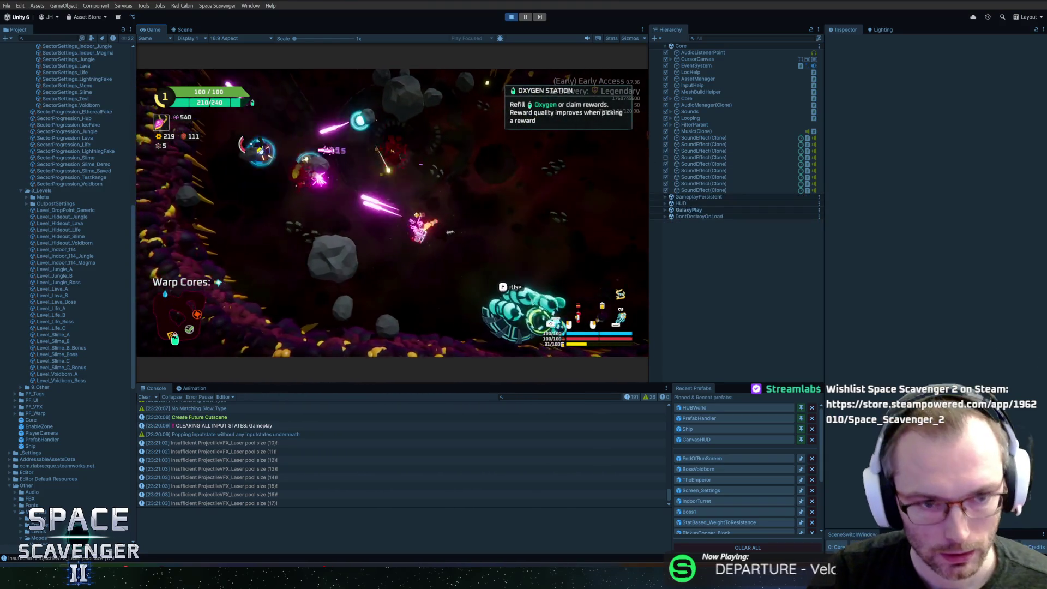
pyautogui.press('f')
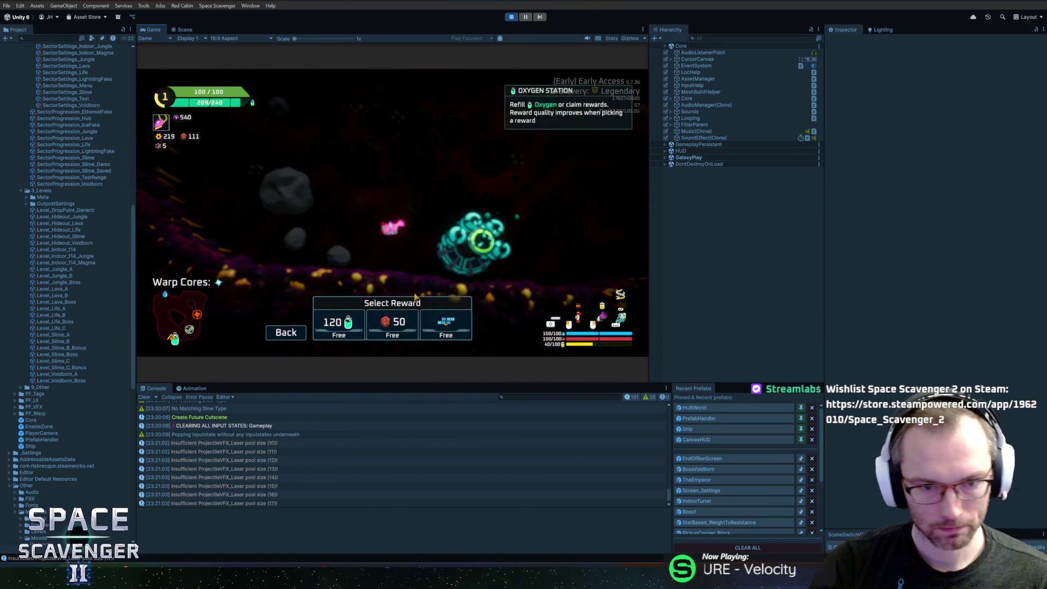
pyautogui.click(444, 331)
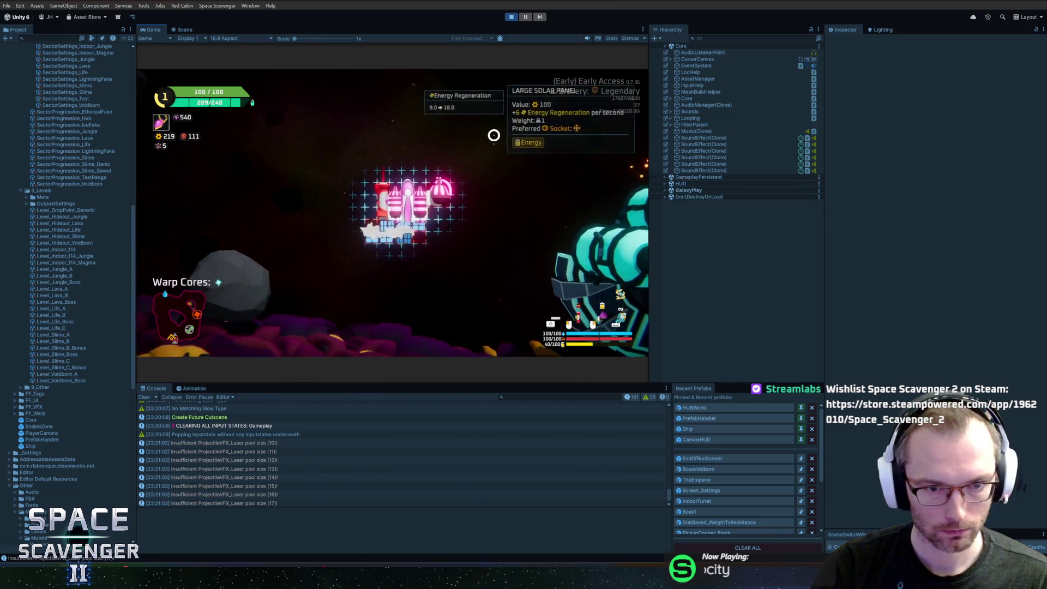
# Step: Fly into the red Warp Core and warp out to the sector map
pyautogui.press('w')
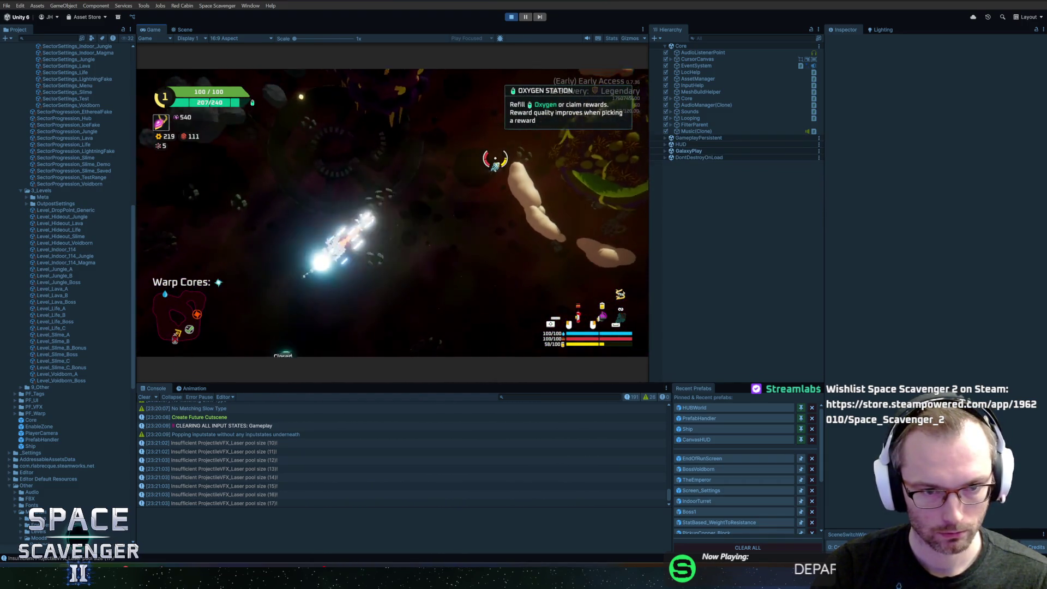
pyautogui.press('w')
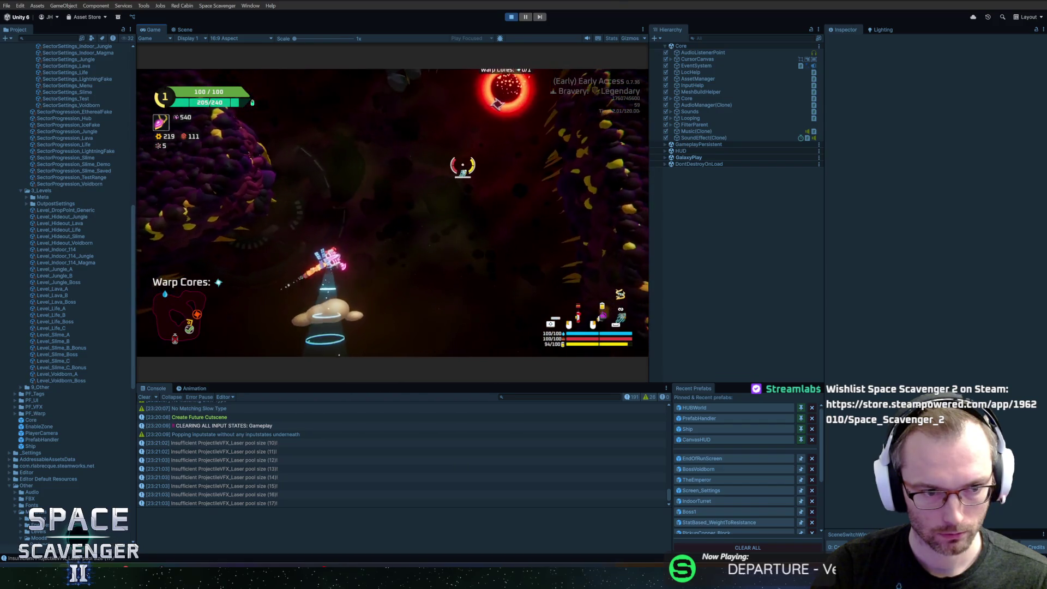
pyautogui.press('w')
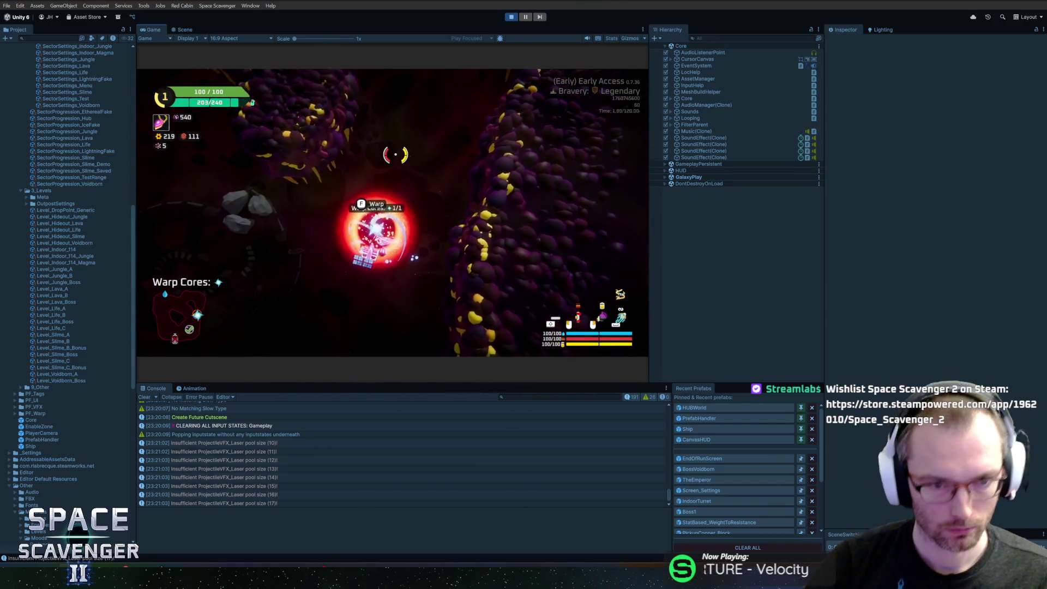
pyautogui.press('f')
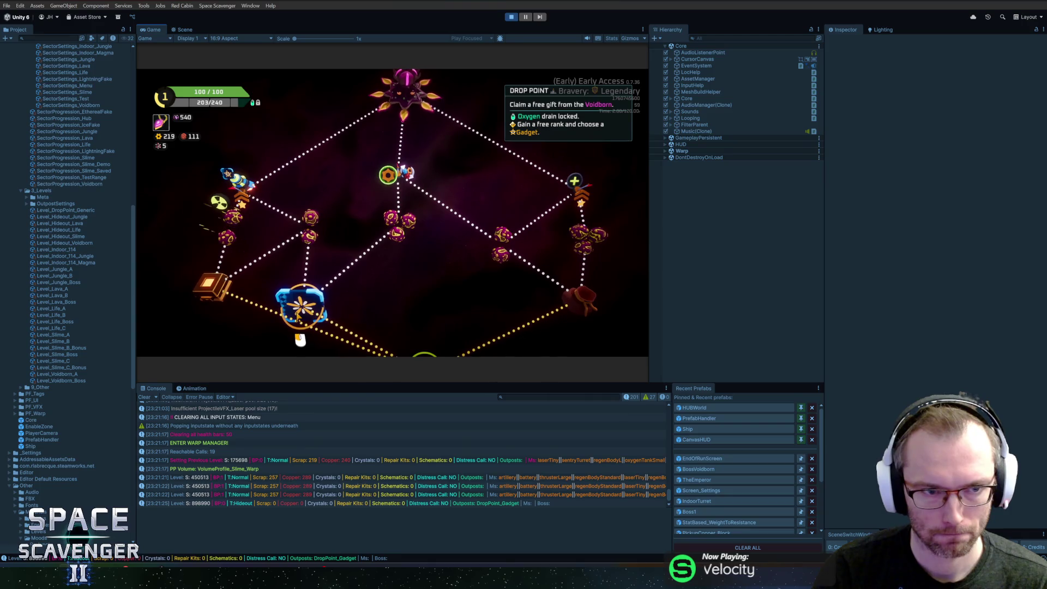
# Step: Use the Drop Point node for a free rank and take the Scope upgrade
pyautogui.click(297, 316)
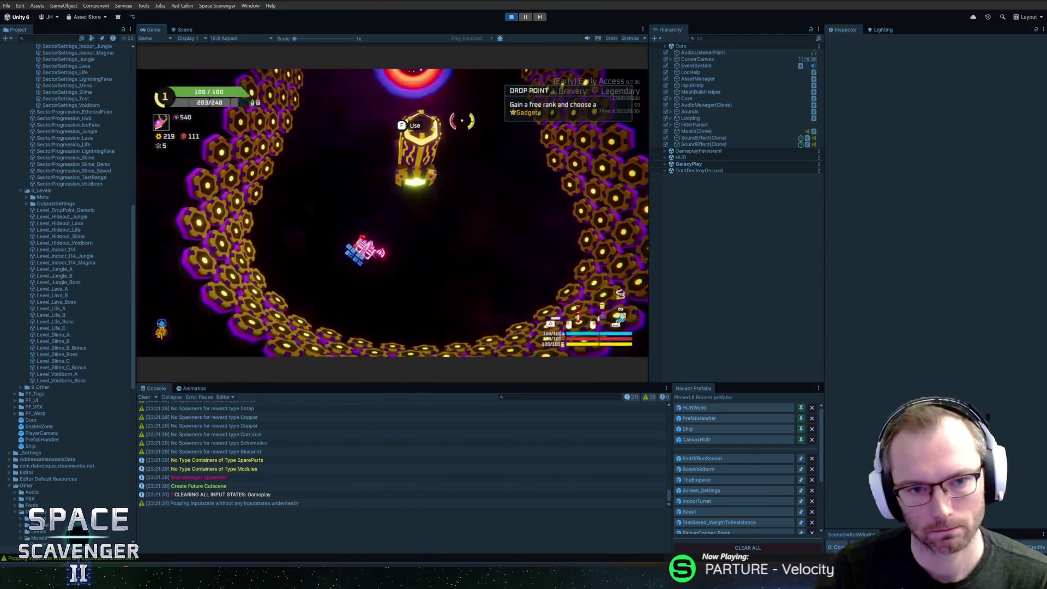
pyautogui.press('f')
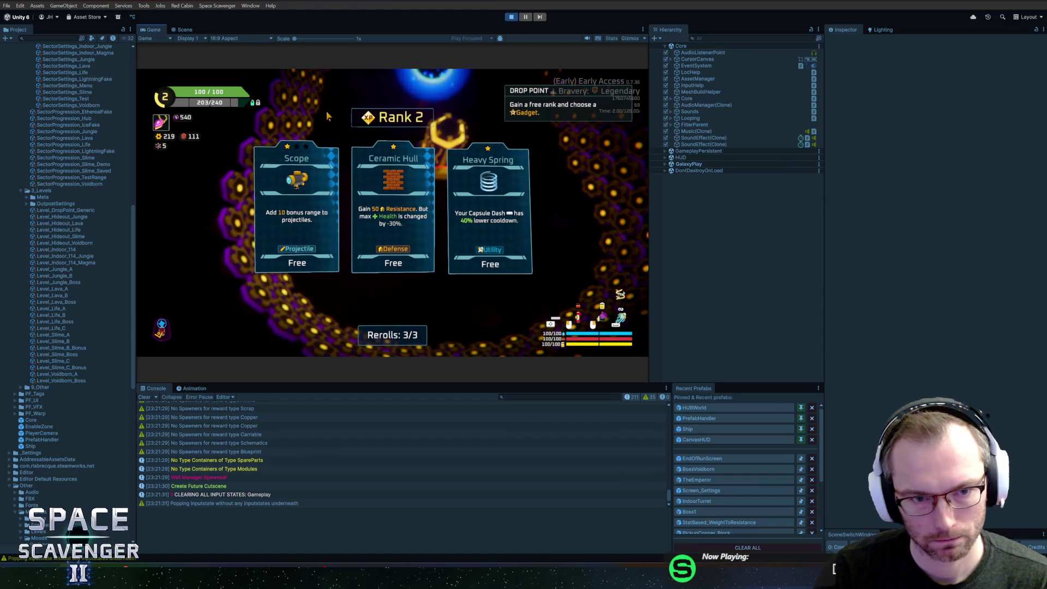
pyautogui.click(298, 163)
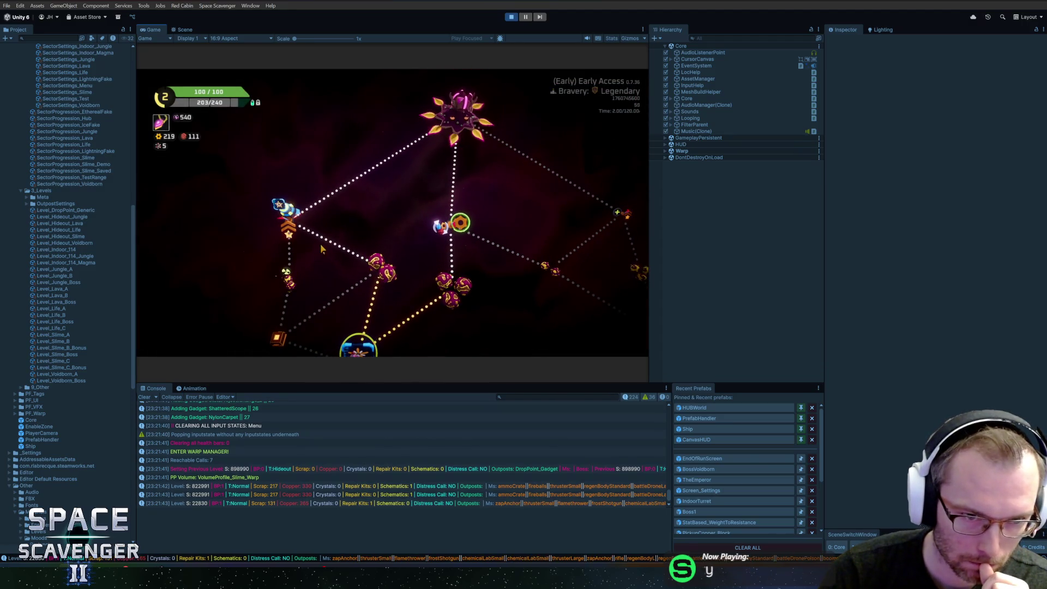
# Step: Travel to the next node, maximize the Game view, and pick Copper Curtain for Rank 3
pyautogui.click(375, 265)
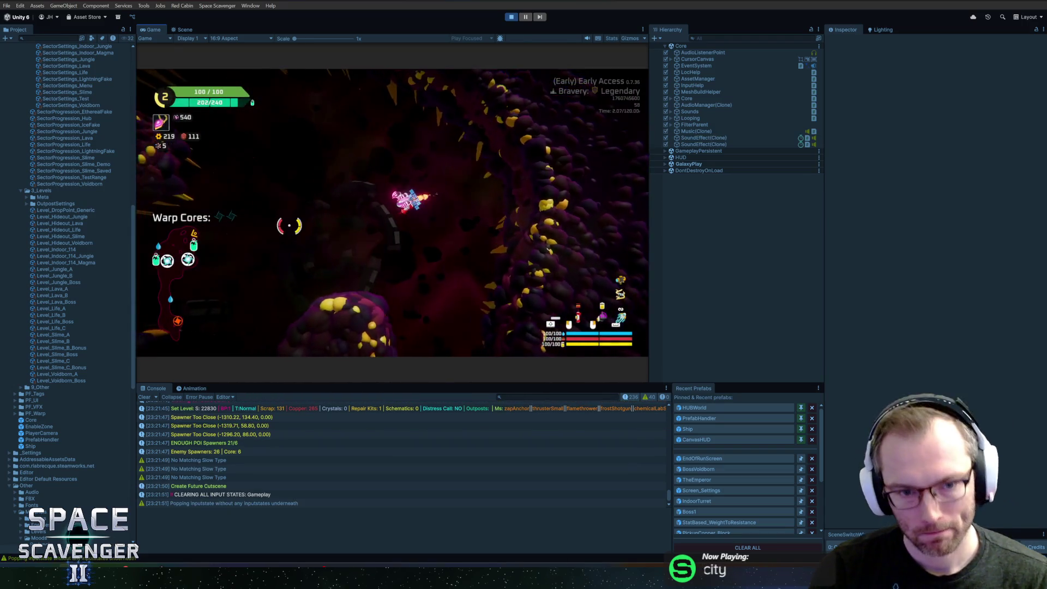
pyautogui.doubleClick(156, 30)
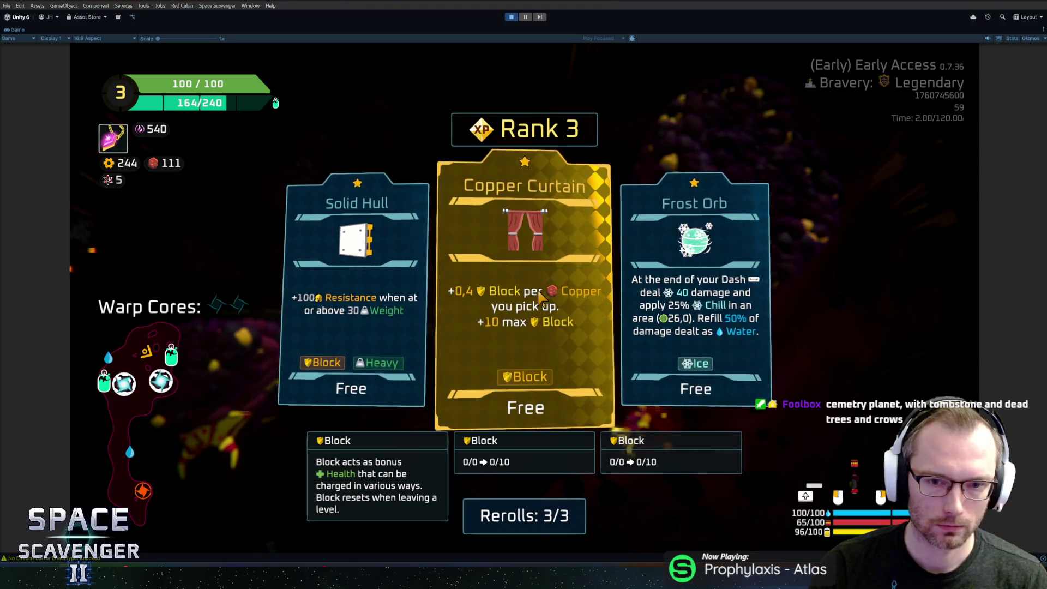
pyautogui.click(541, 297)
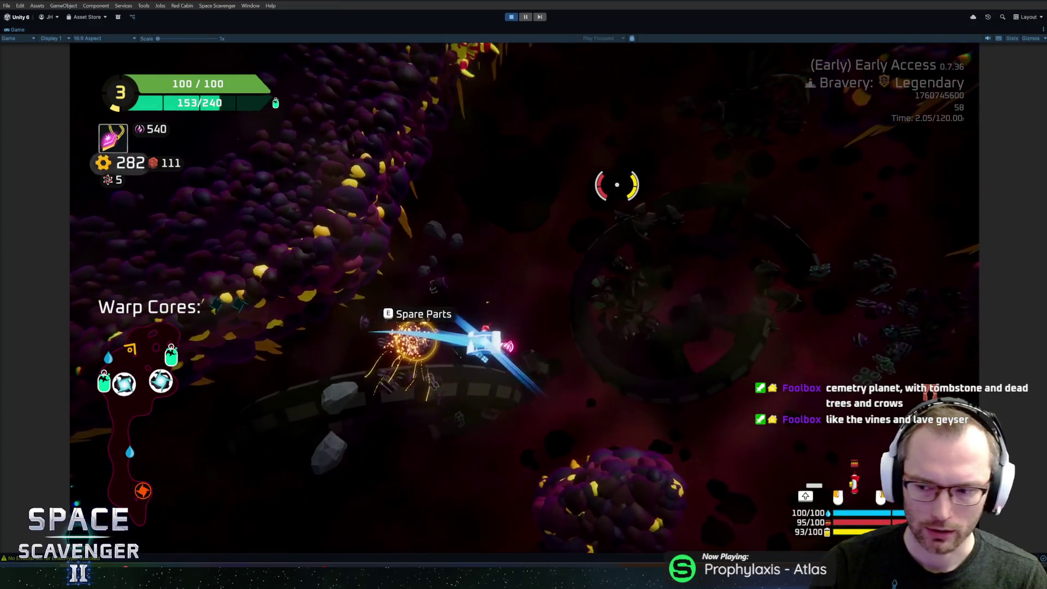
# Step: Collect the spare parts, craft the body module from the first option, and attach it
pyautogui.press('e')
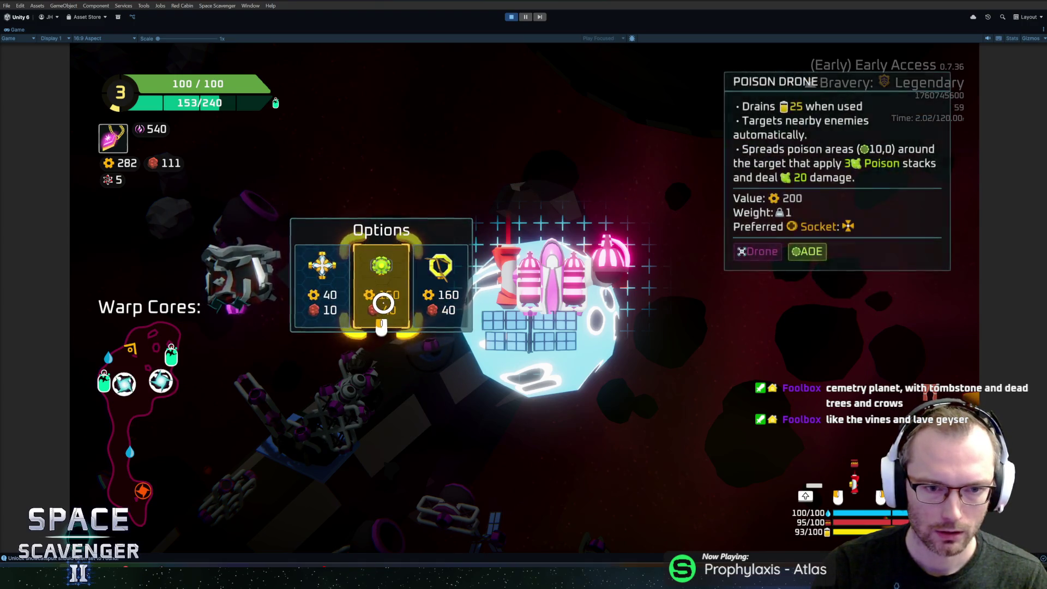
pyautogui.click(328, 289)
pyautogui.click(524, 327)
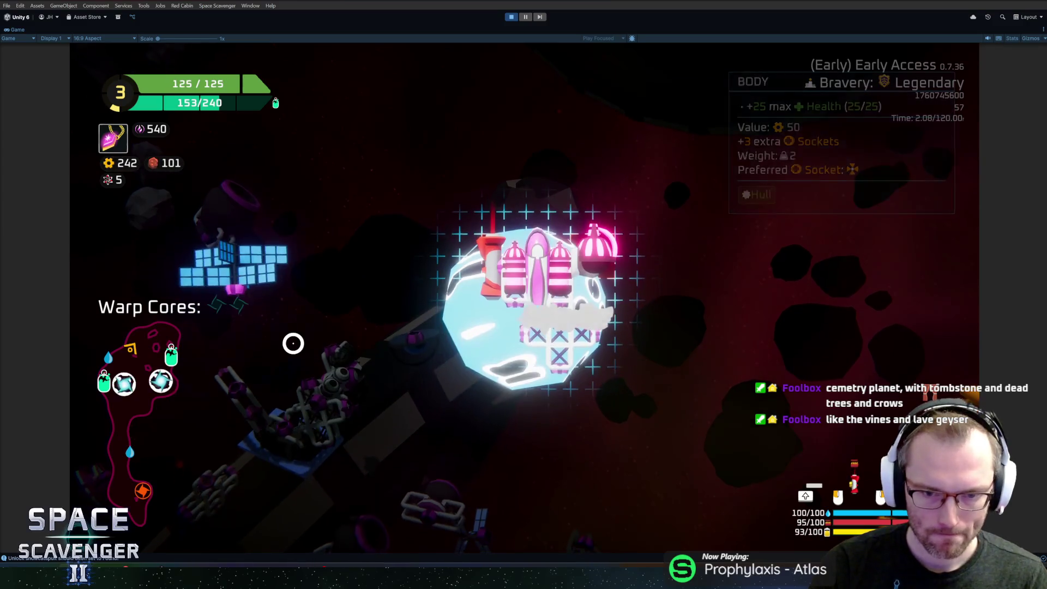
pyautogui.click(600, 305)
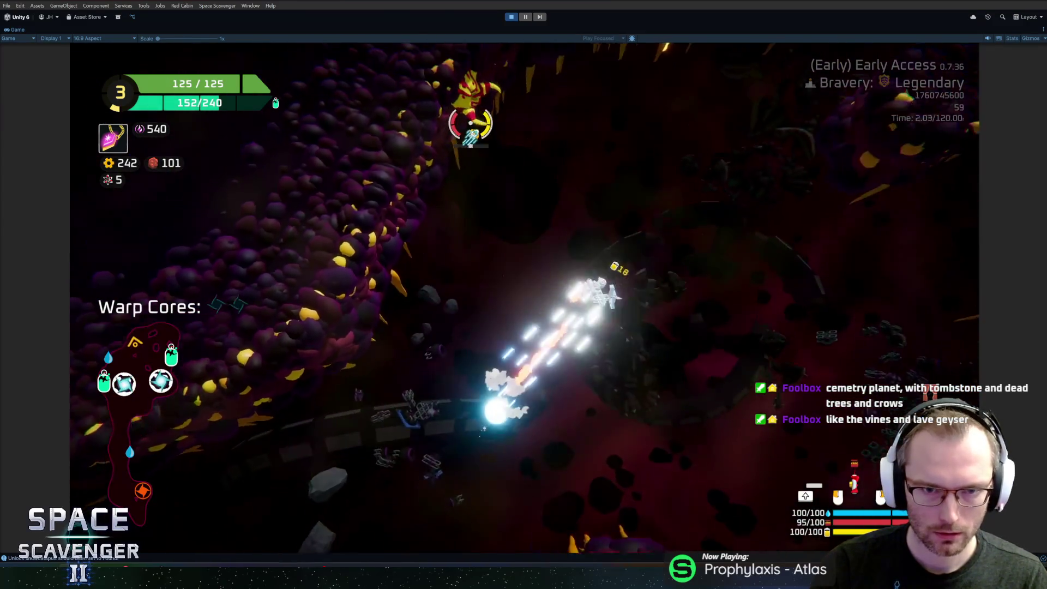
# Step: Fight through the asteroid field, defeat the shielded enemy near the planet, and collect the warp core
pyautogui.press('w')
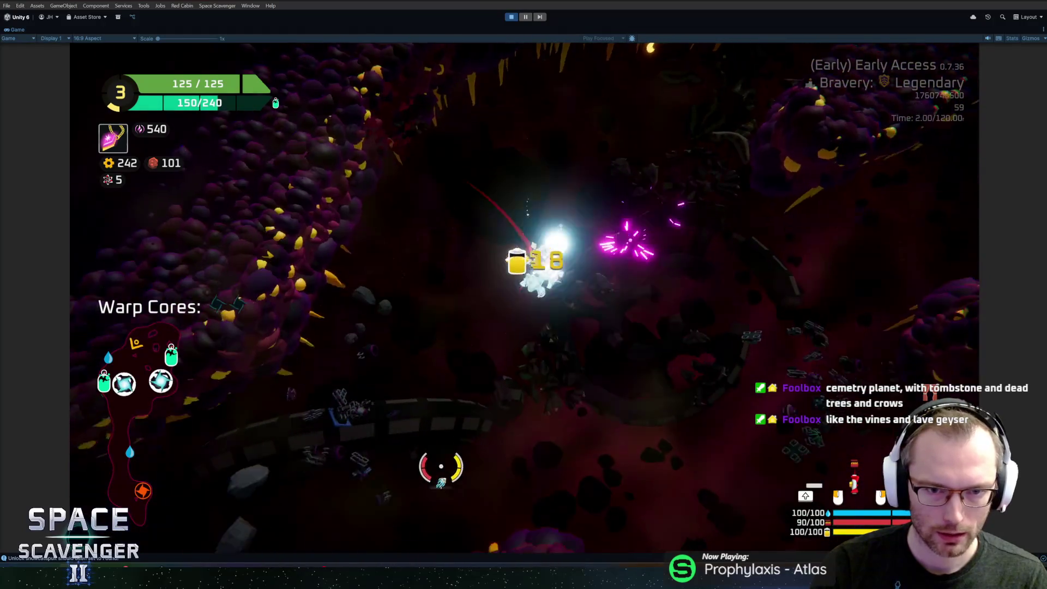
pyautogui.press('s')
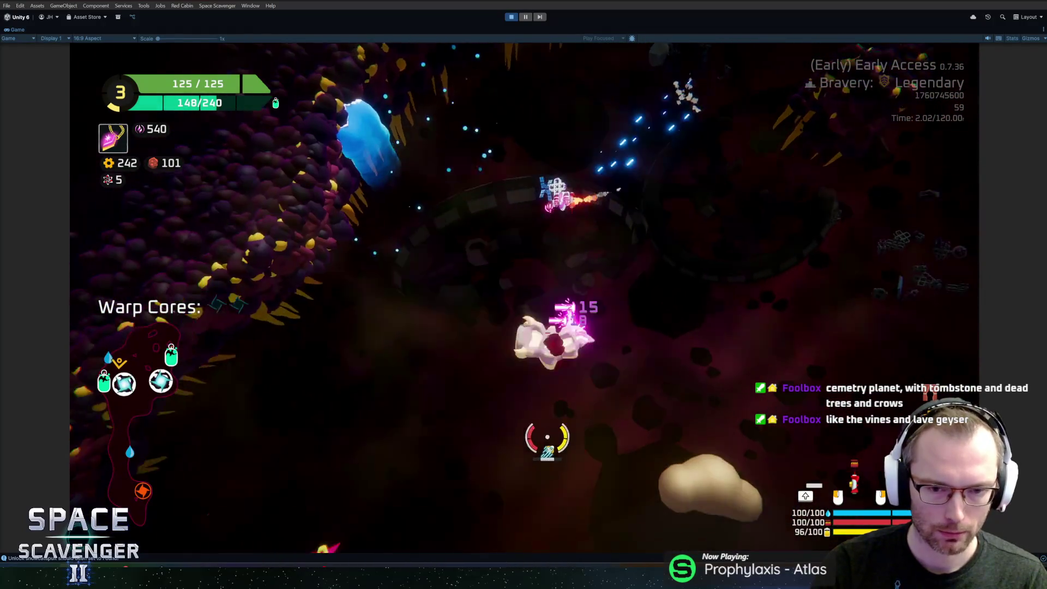
pyautogui.press('d')
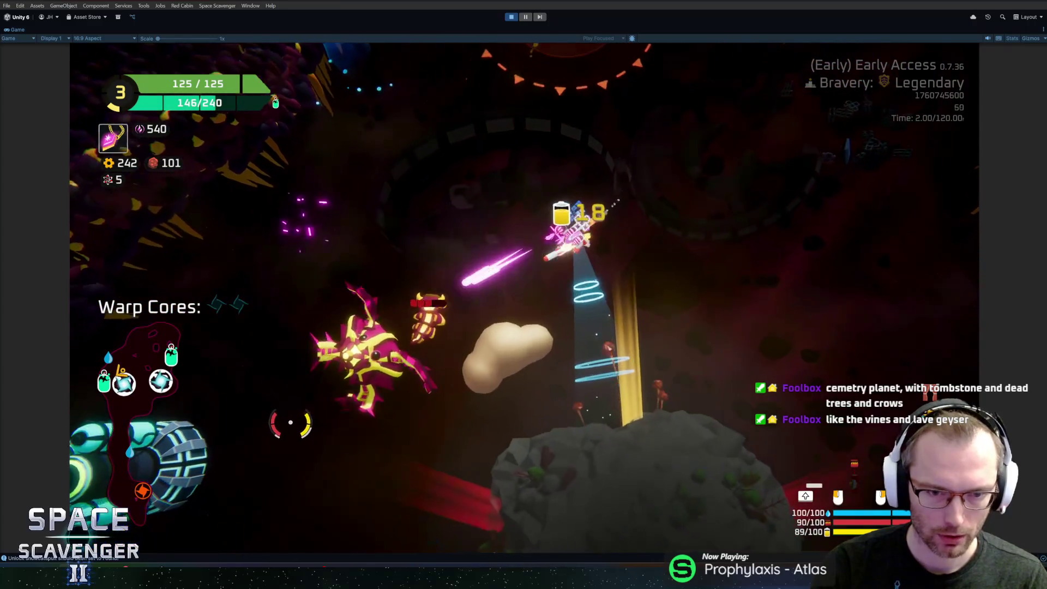
pyautogui.press('d')
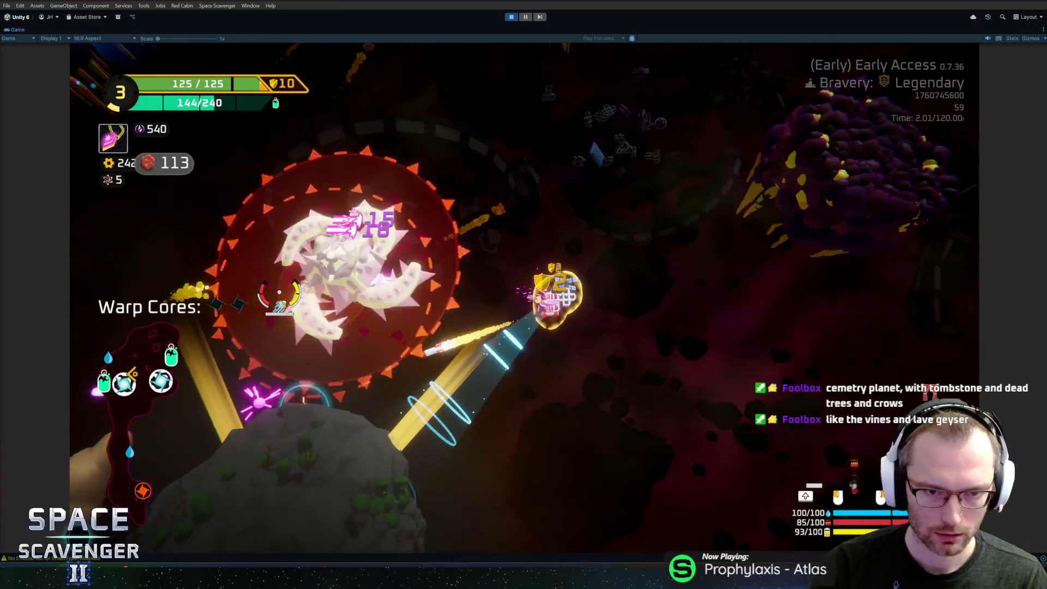
pyautogui.press('d')
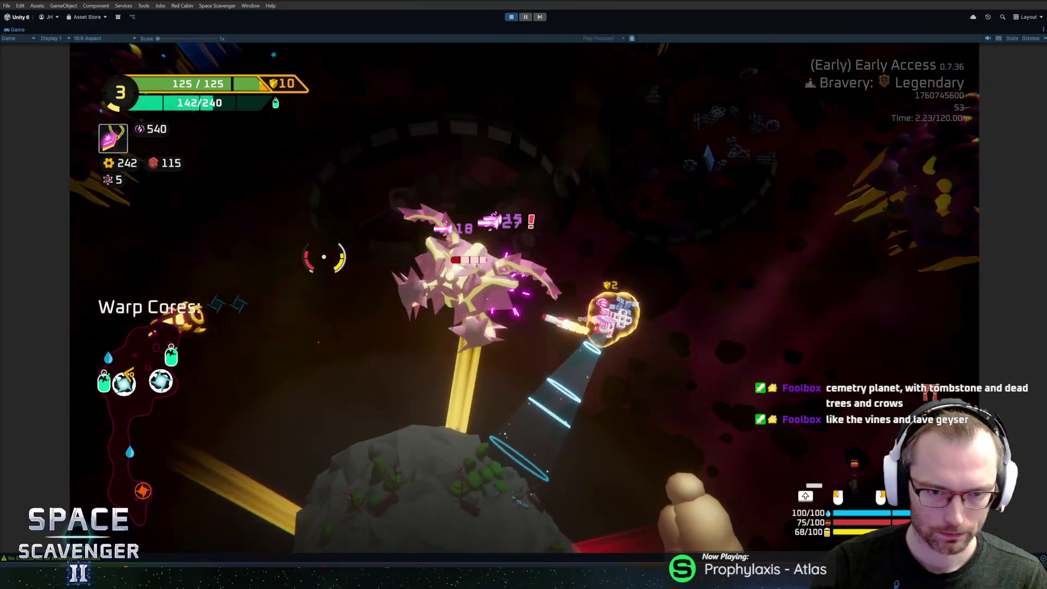
pyautogui.press('d')
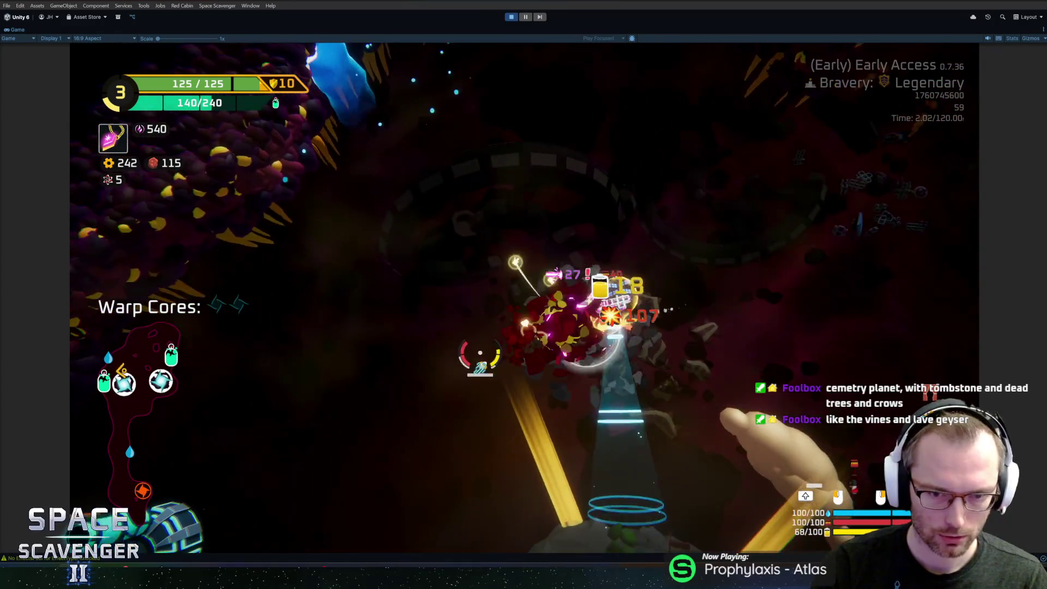
pyautogui.press('d')
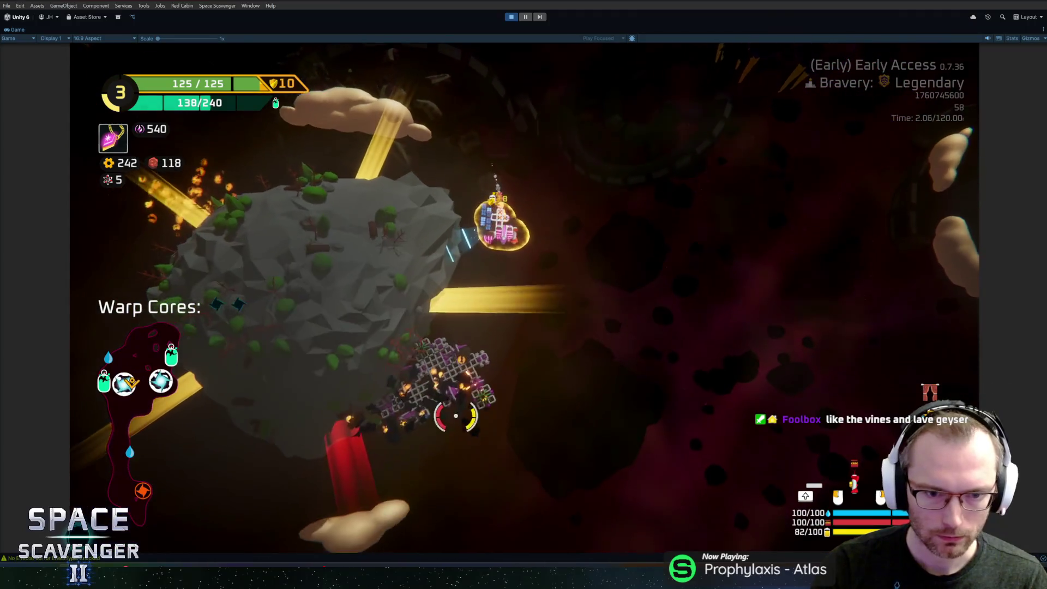
pyautogui.press('s')
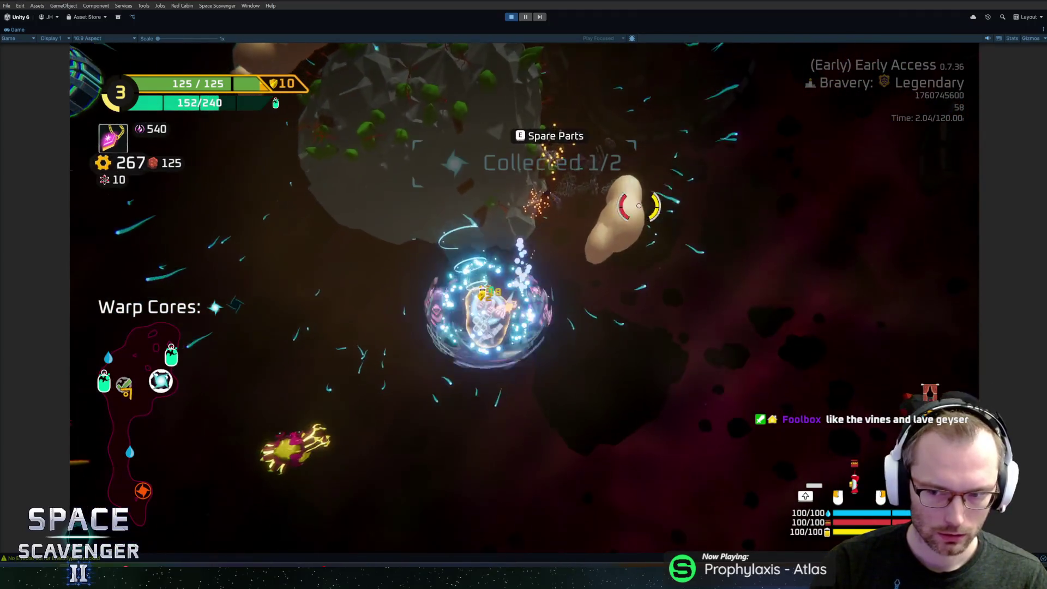
# Step: Craft a thruster from the spare part and attach it to the ship's bottom
pyautogui.press('e')
pyautogui.moveTo(215, 281)
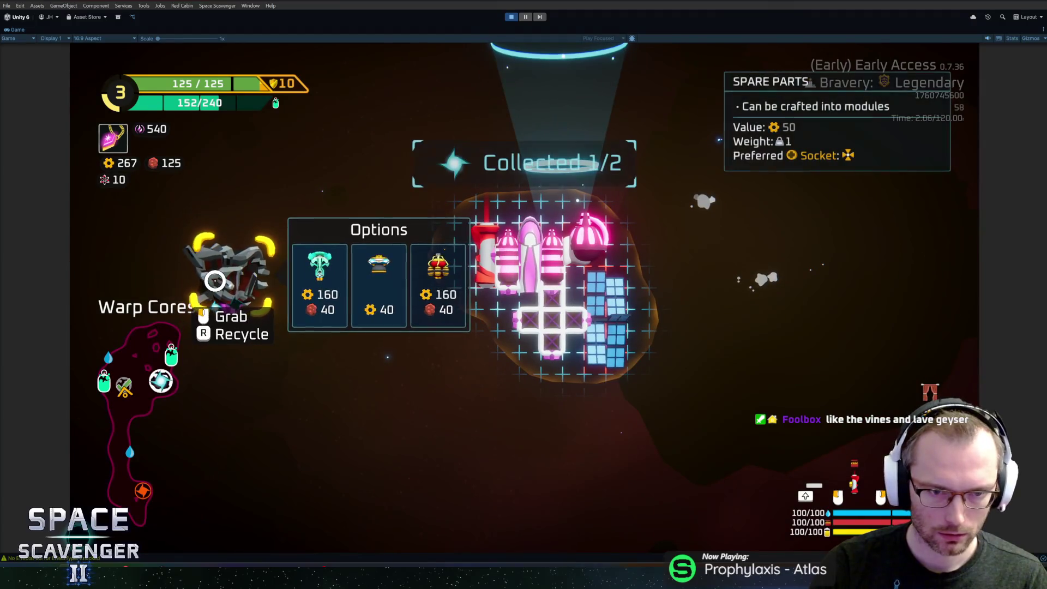
pyautogui.click(396, 282)
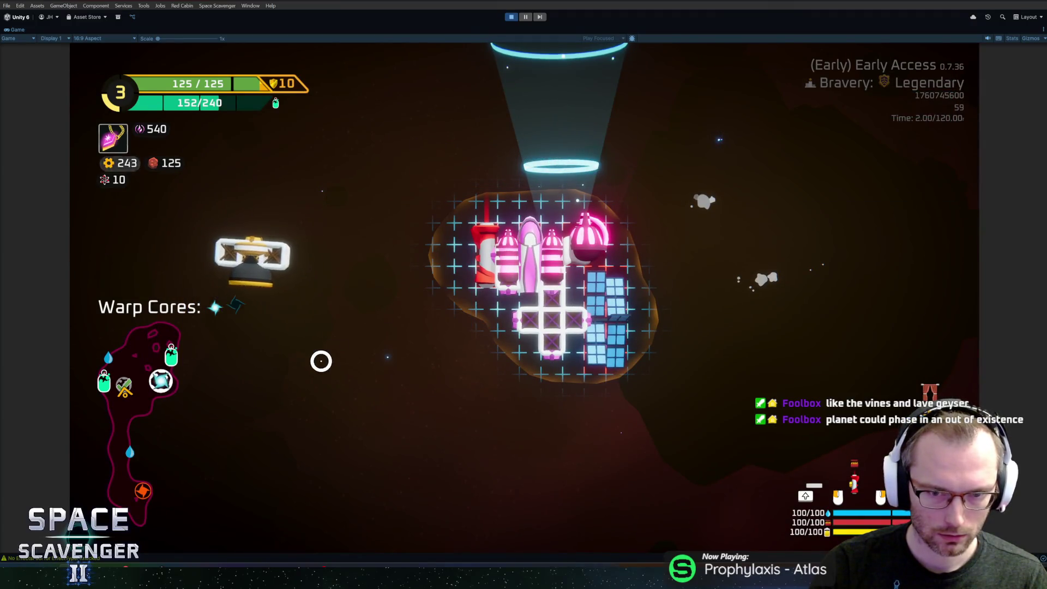
pyautogui.click(543, 406)
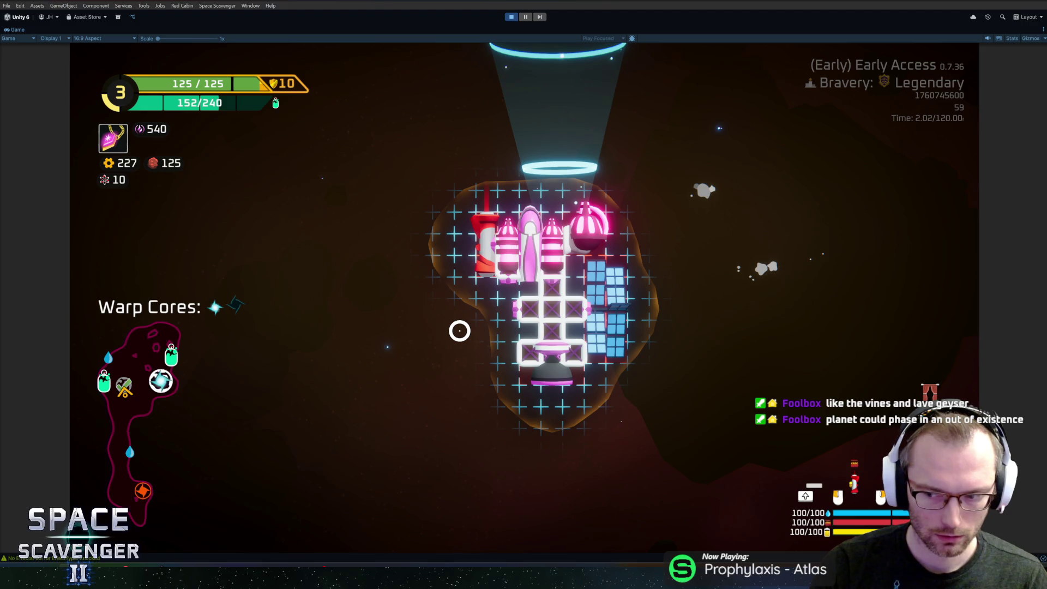
# Step: Fly up-left to the oxygen station and dock for its rewards
pyautogui.press('e')
pyautogui.press('w')
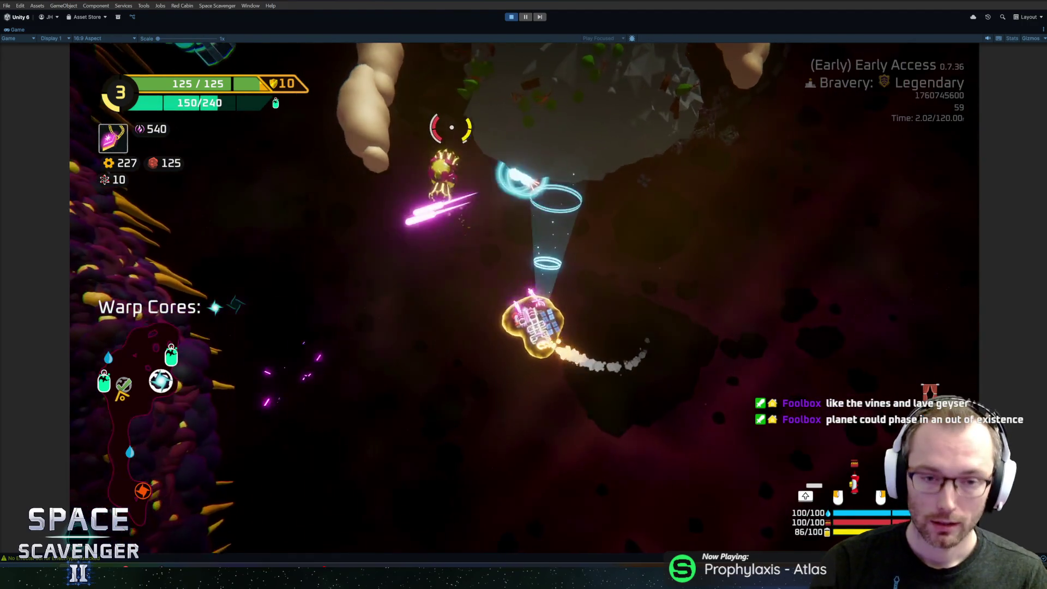
pyautogui.press('w')
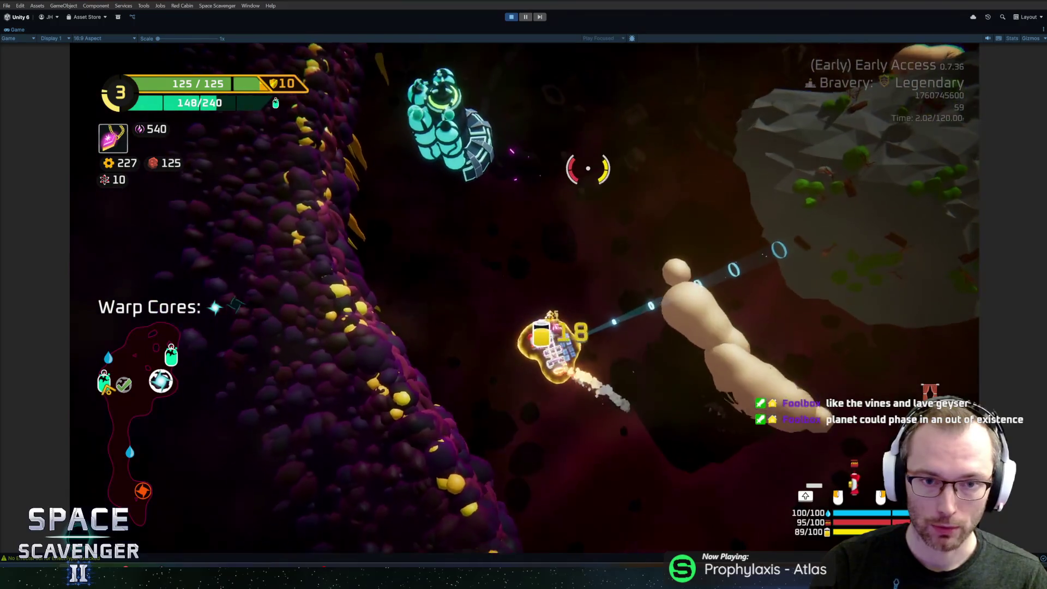
pyautogui.press('e')
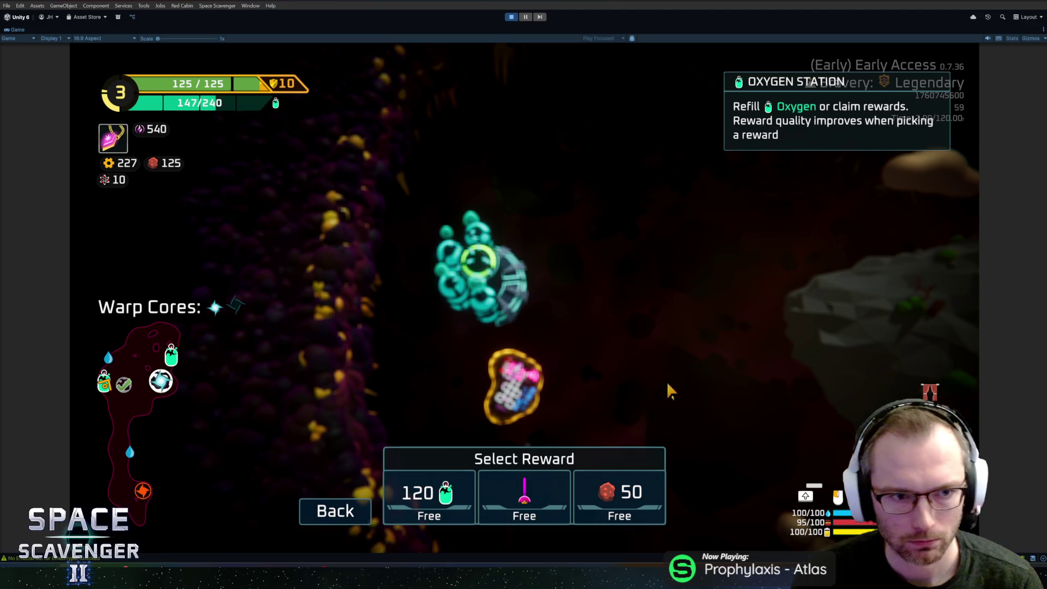
# Step: Leave the reward choice and resume flying from the oxygen station
pyautogui.press('w')
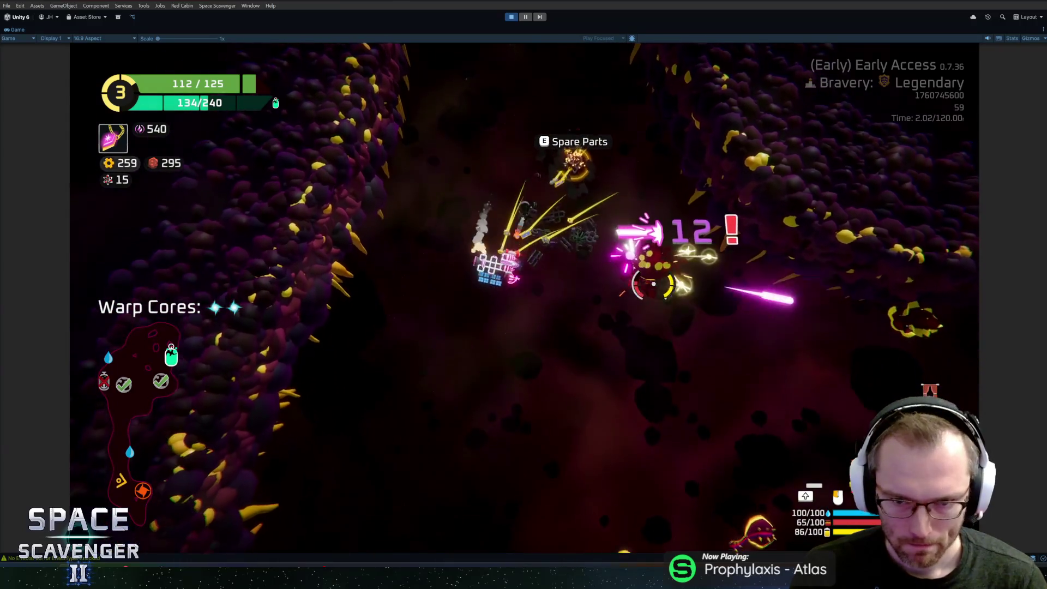
# Step: Craft the spare parts in the build grid and weave down through the cave past an enemy
pyautogui.press('e')
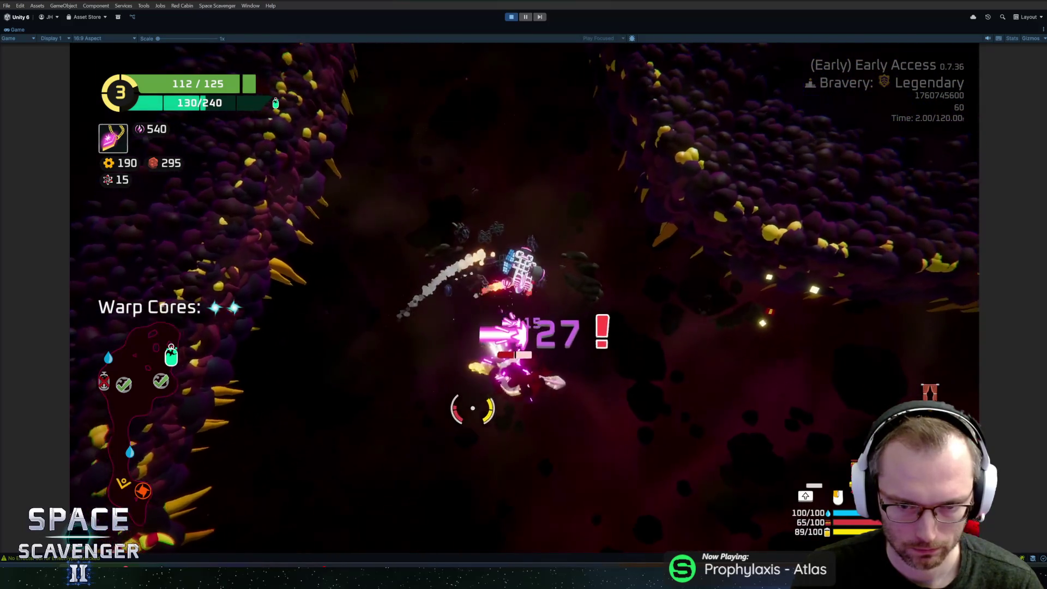
pyautogui.press('s')
pyautogui.press('a')
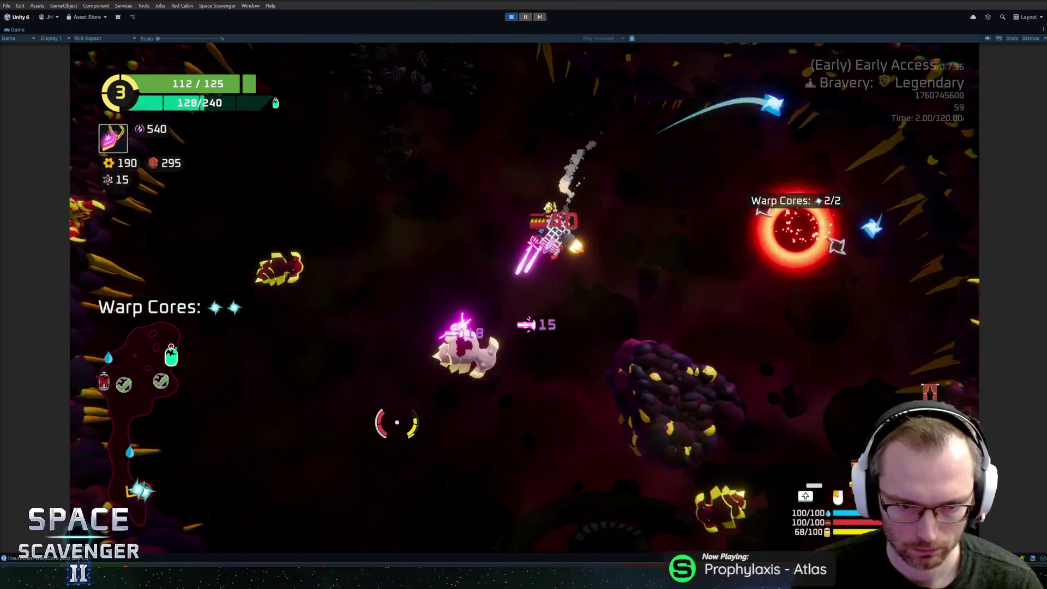
pyautogui.press('w')
pyautogui.press('a')
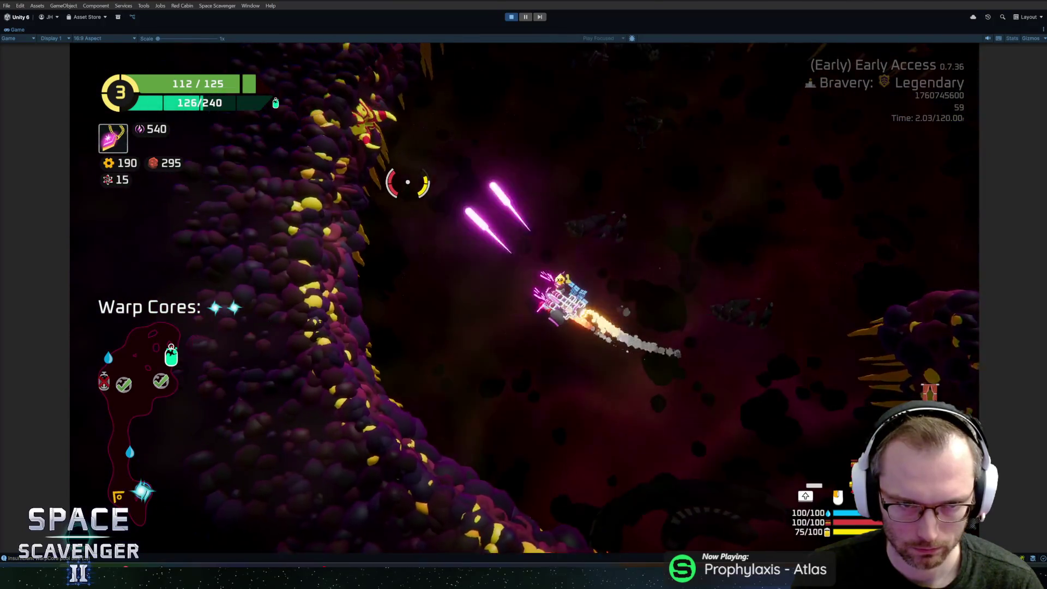
pyautogui.press('s')
pyautogui.press('d')
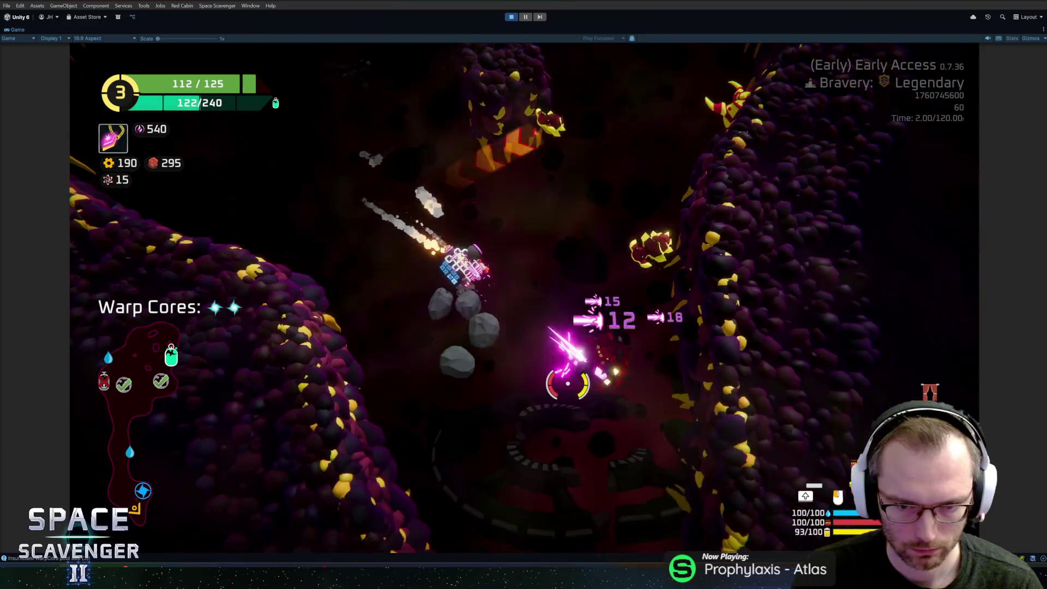
pyautogui.press('w')
pyautogui.press('d')
# Step: Boost on through the cave and line the ship up with the warp portal
pyautogui.press('w')
pyautogui.press('a')
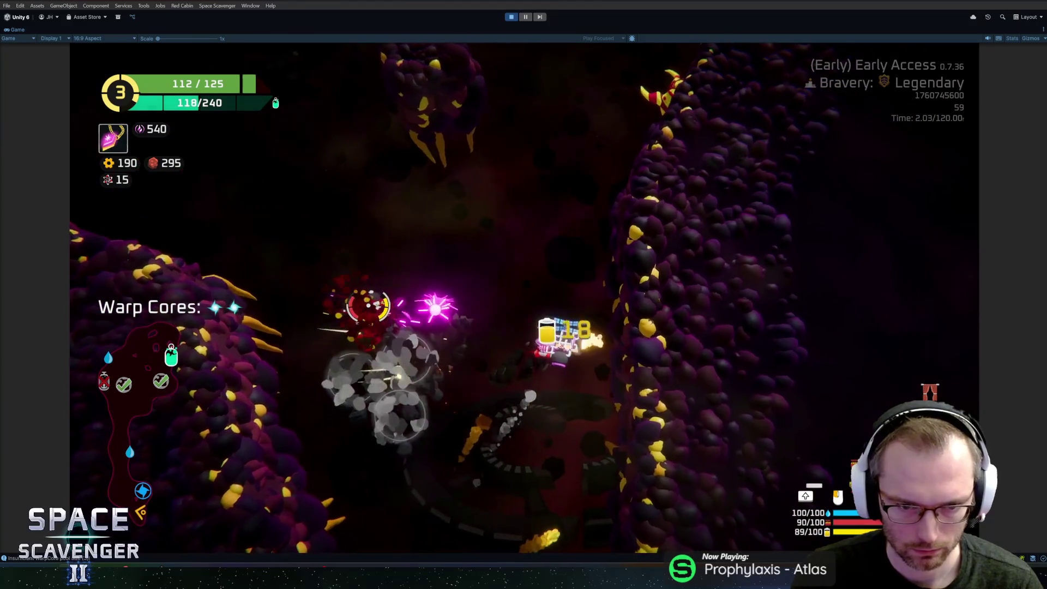
pyautogui.press('w')
pyautogui.press('d')
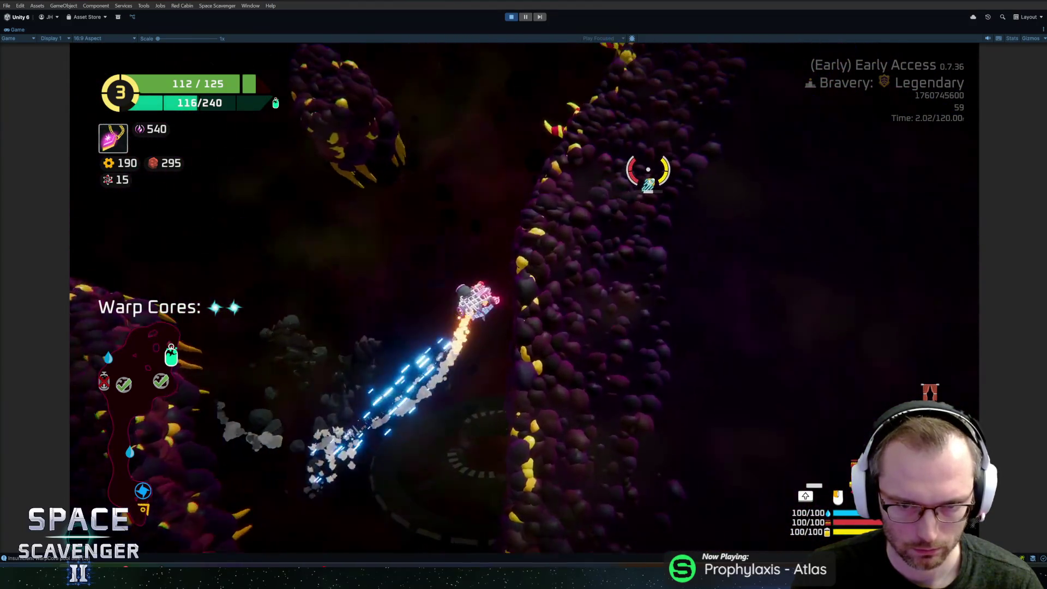
pyautogui.press('w')
pyautogui.press('a')
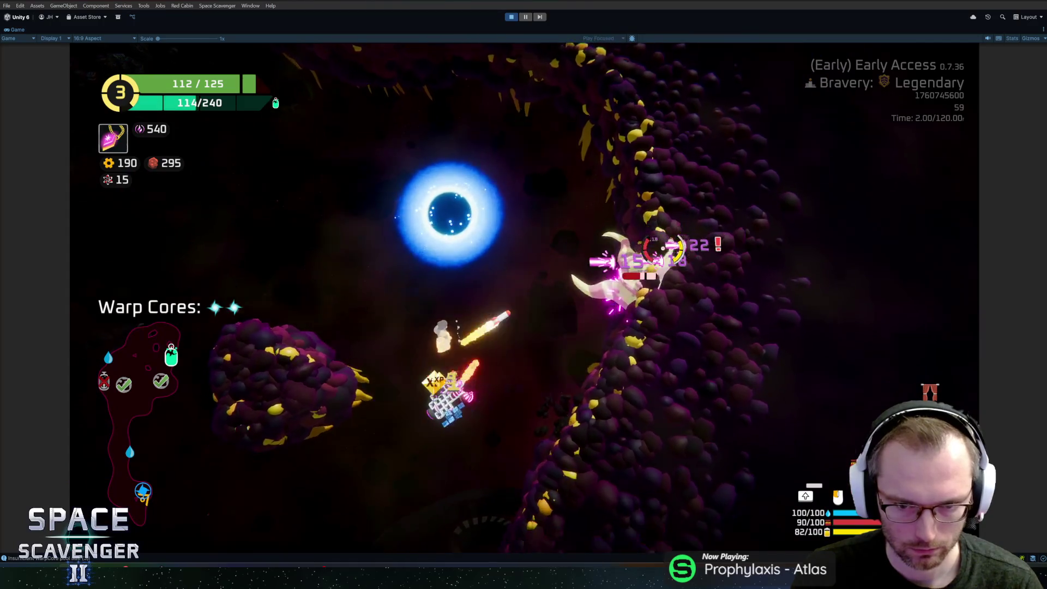
pyautogui.press('w')
pyautogui.press('d')
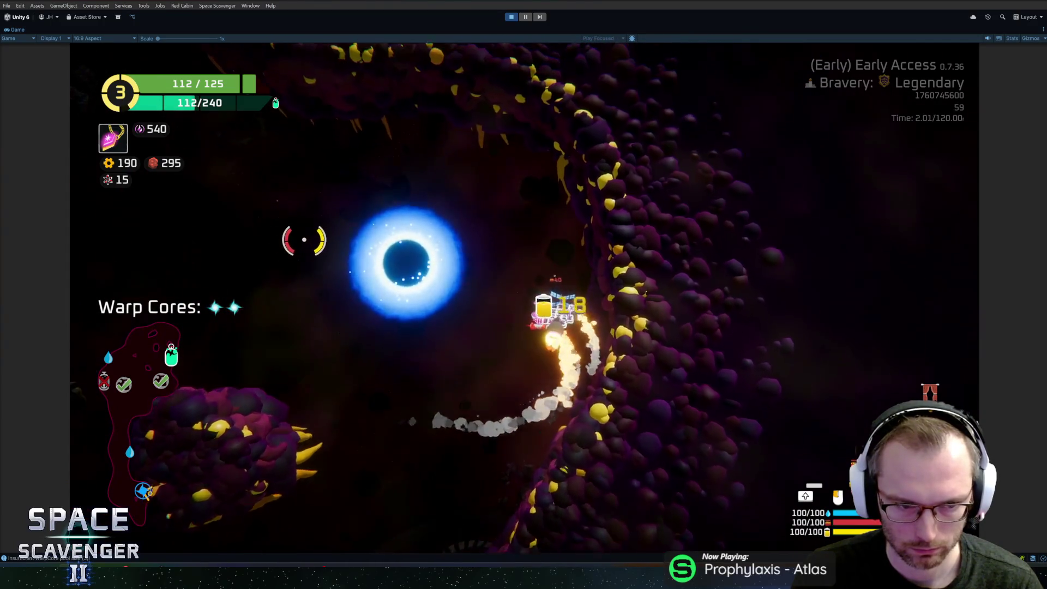
pyautogui.press('w')
pyautogui.press('a')
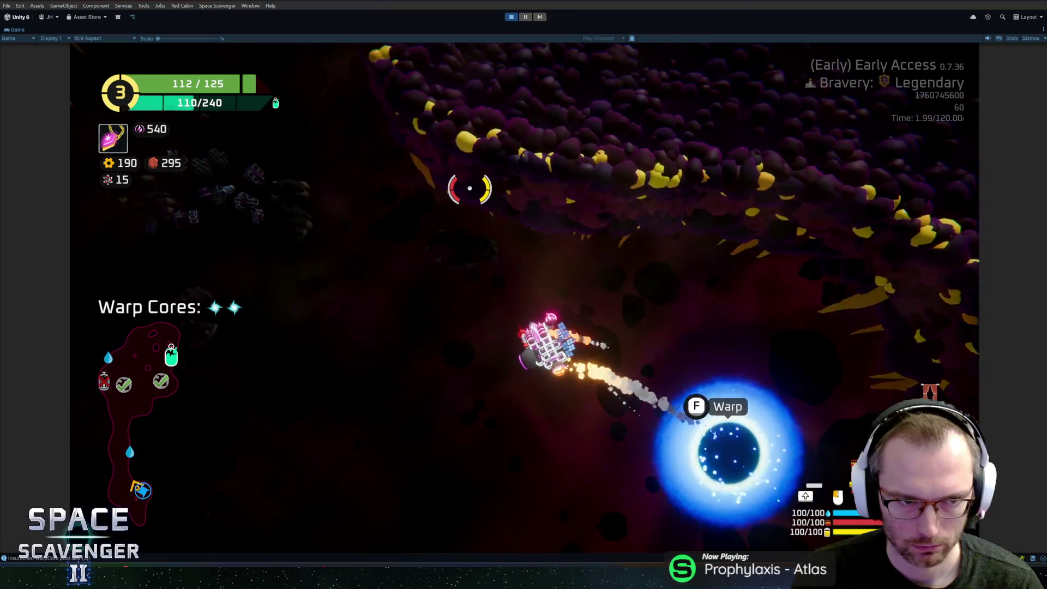
# Step: Warp into the next cave and fly up to the oxygen station, oxygen at 100/240
pyautogui.press('f')
pyautogui.press('w')
pyautogui.press('w')
pyautogui.press('a')
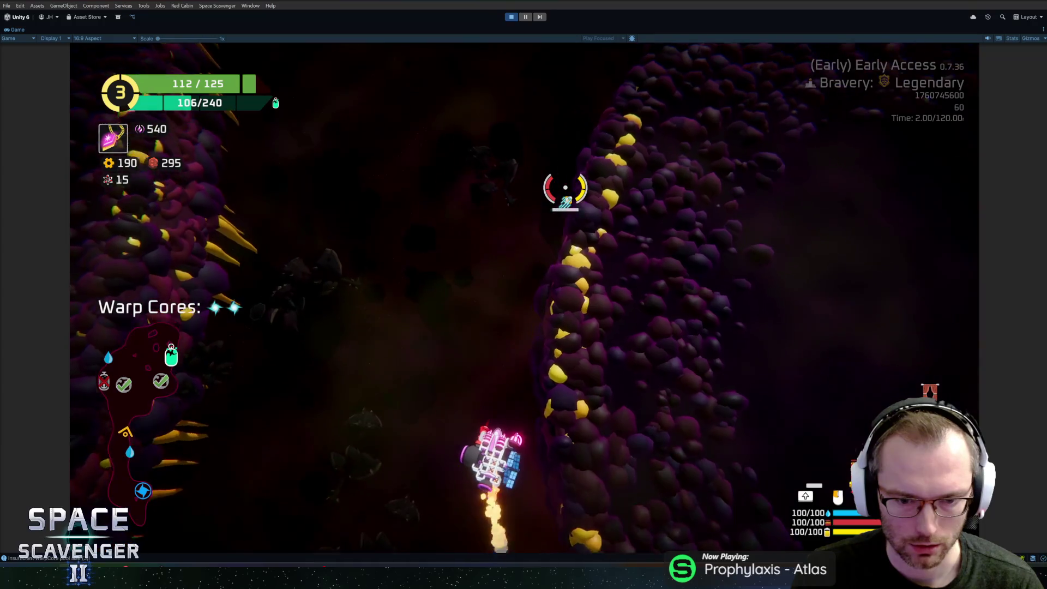
pyautogui.press('w')
pyautogui.press('a')
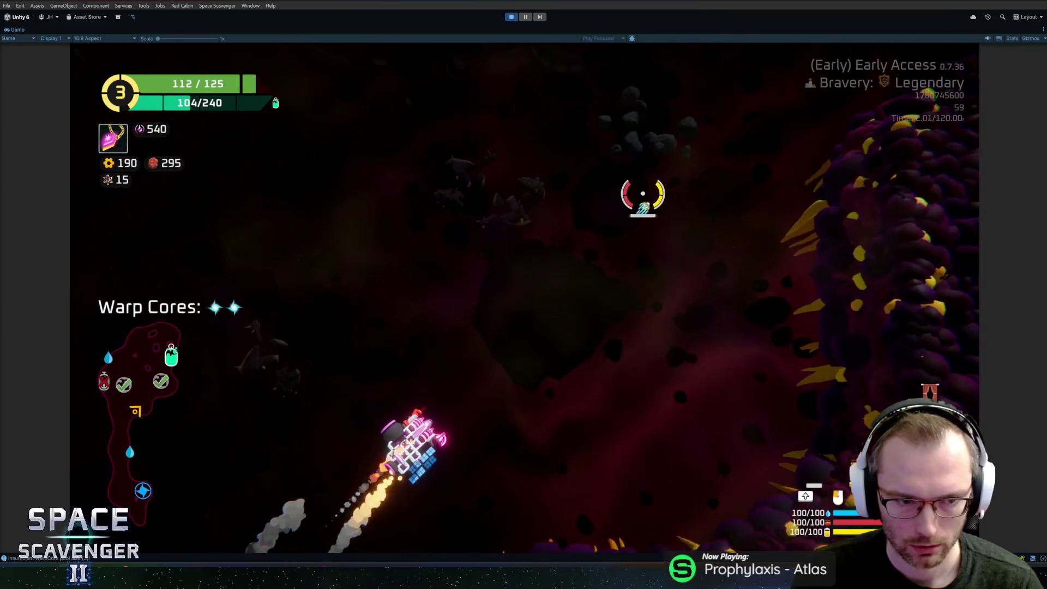
pyautogui.press('w')
pyautogui.press('d')
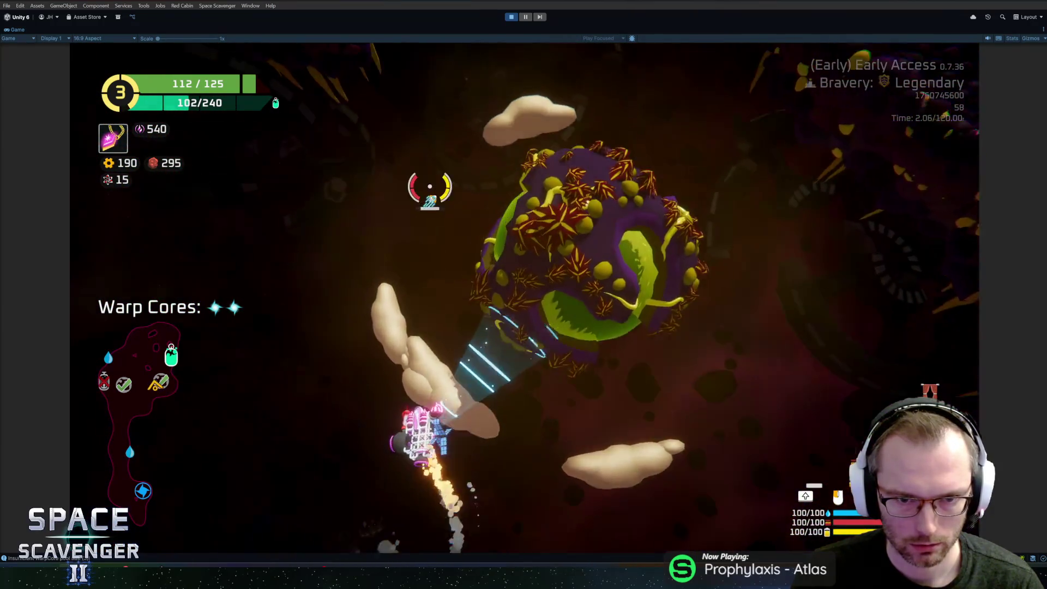
pyautogui.press('w')
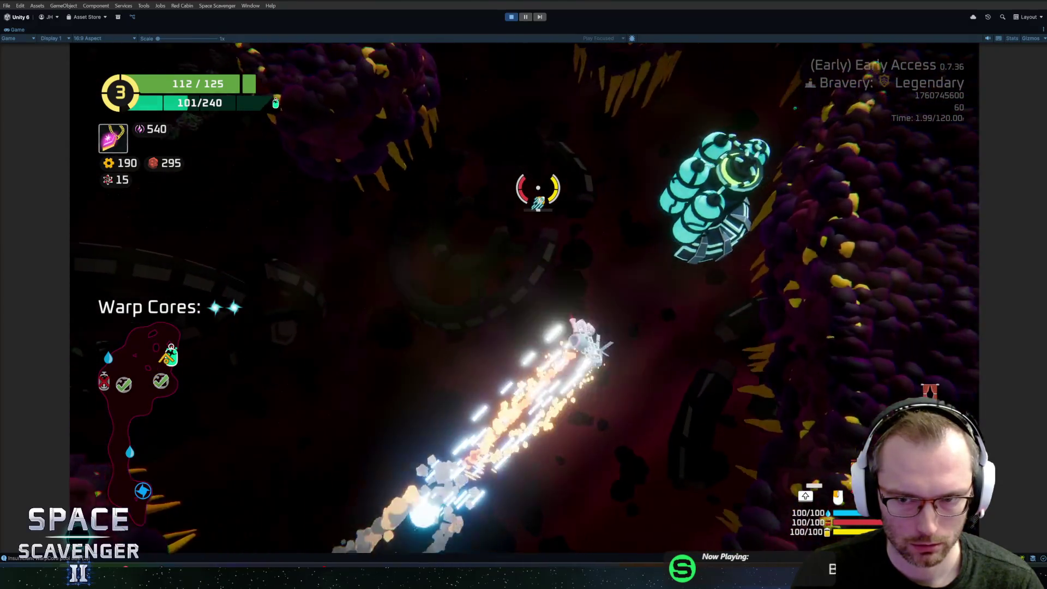
# Step: Take the oxygen station's free 50 red-resource reward, bringing red ore to 345
pyautogui.press('e')
pyautogui.click(525, 505)
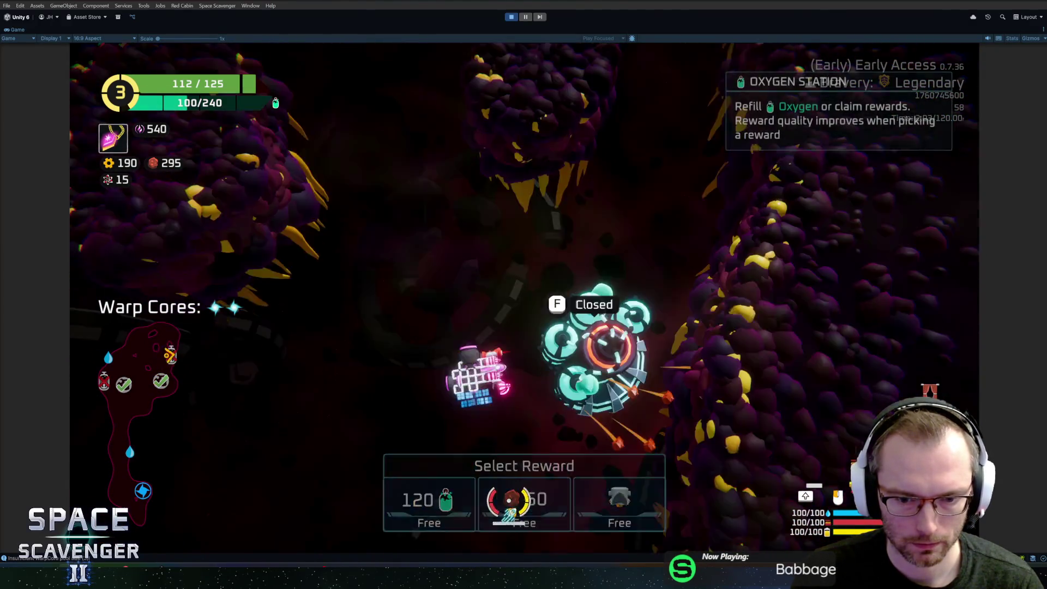
pyautogui.press('w')
# Step: Fly up through the cave and warp through the portal onto the sector map
pyautogui.press('w')
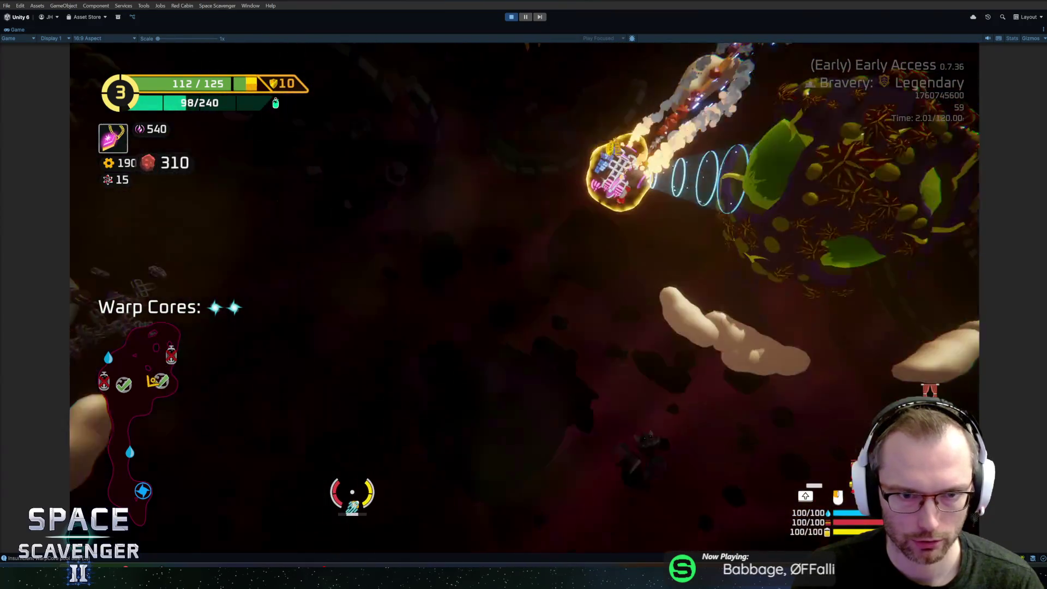
pyautogui.press('w')
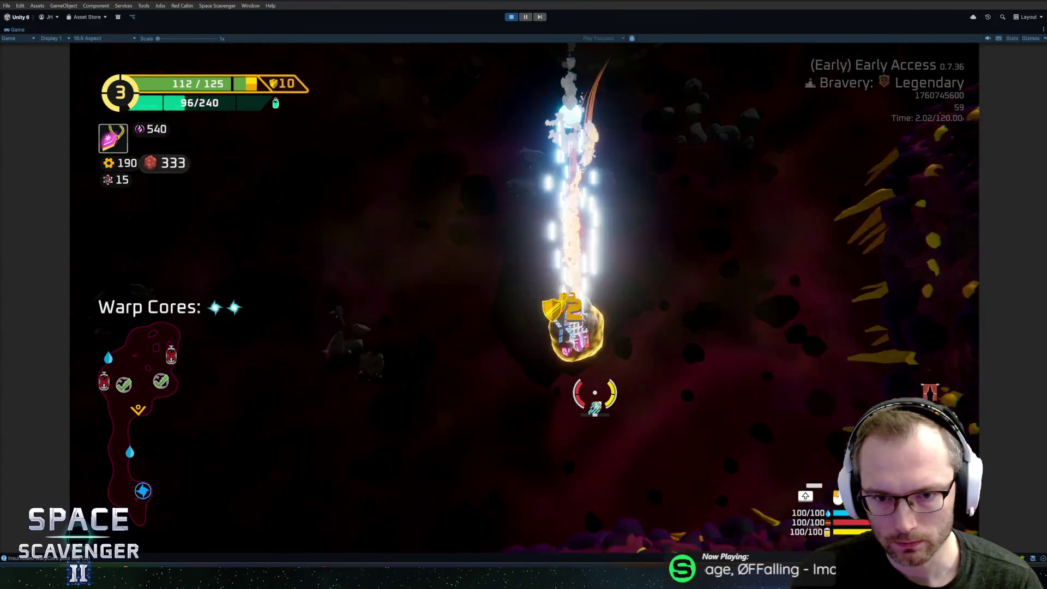
pyautogui.press('w')
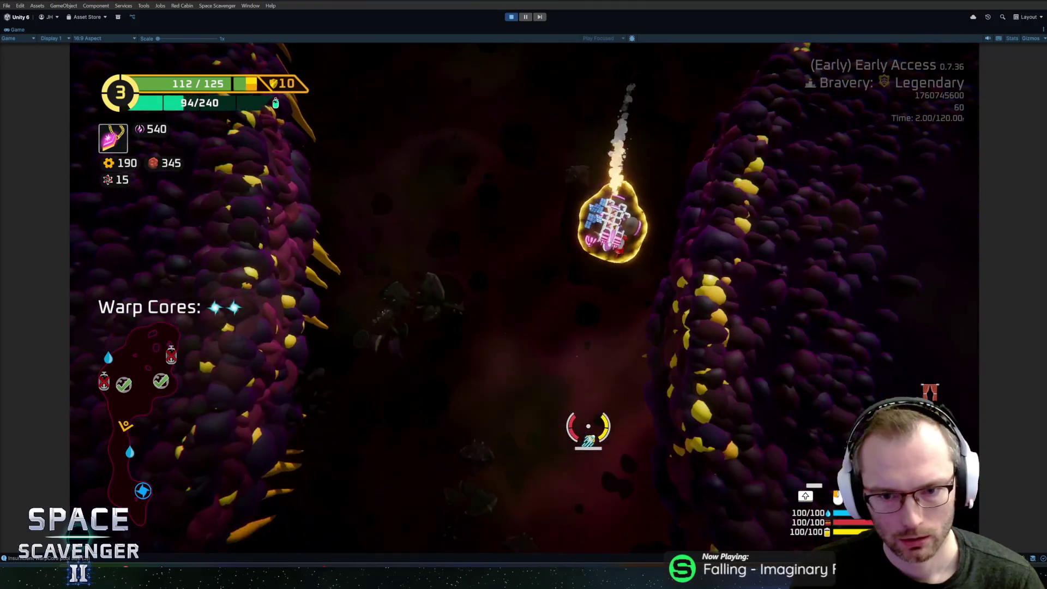
pyautogui.press('w')
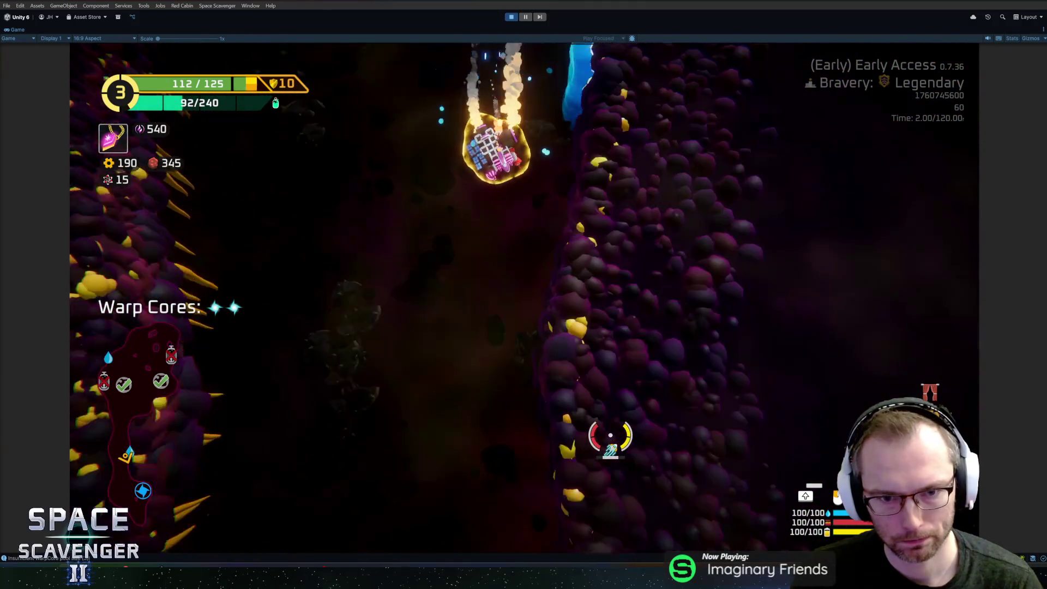
pyautogui.press('w')
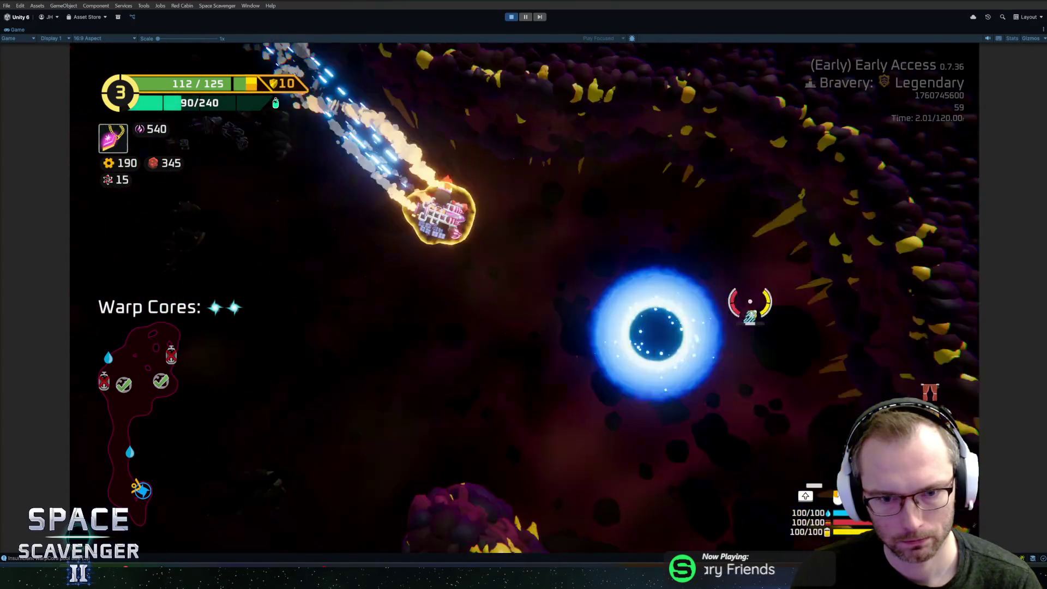
pyautogui.press('f')
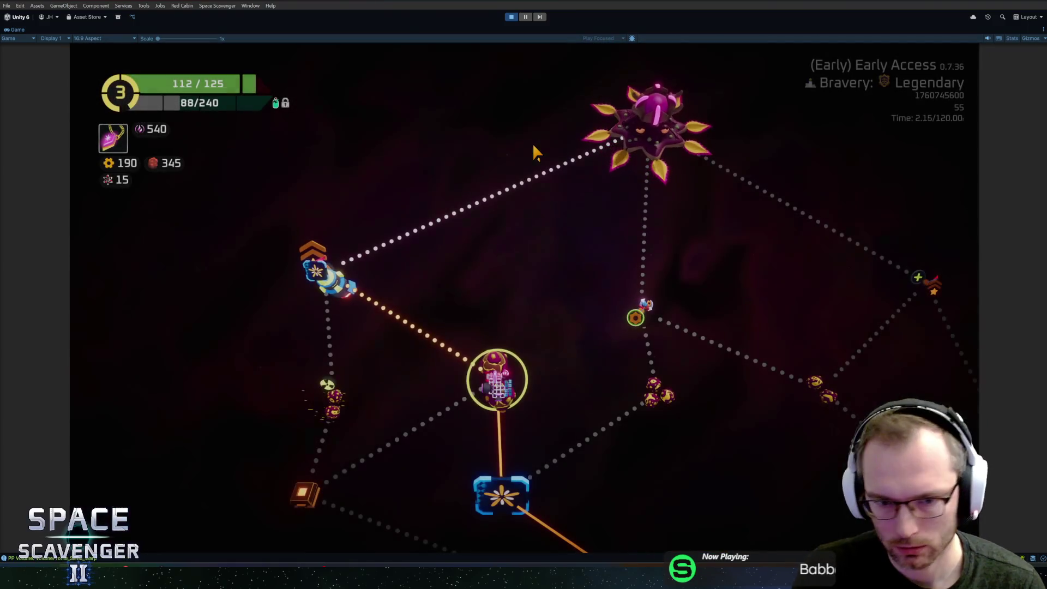
# Step: Travel to the next sector node and browse the refiner's module upgrades
pyautogui.click(325, 273)
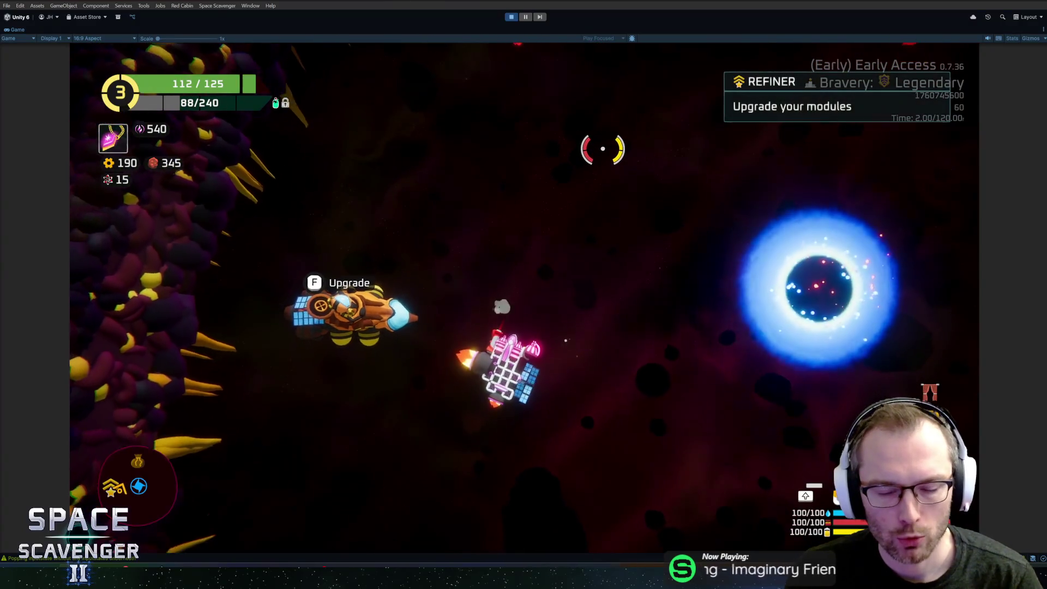
pyautogui.press('e')
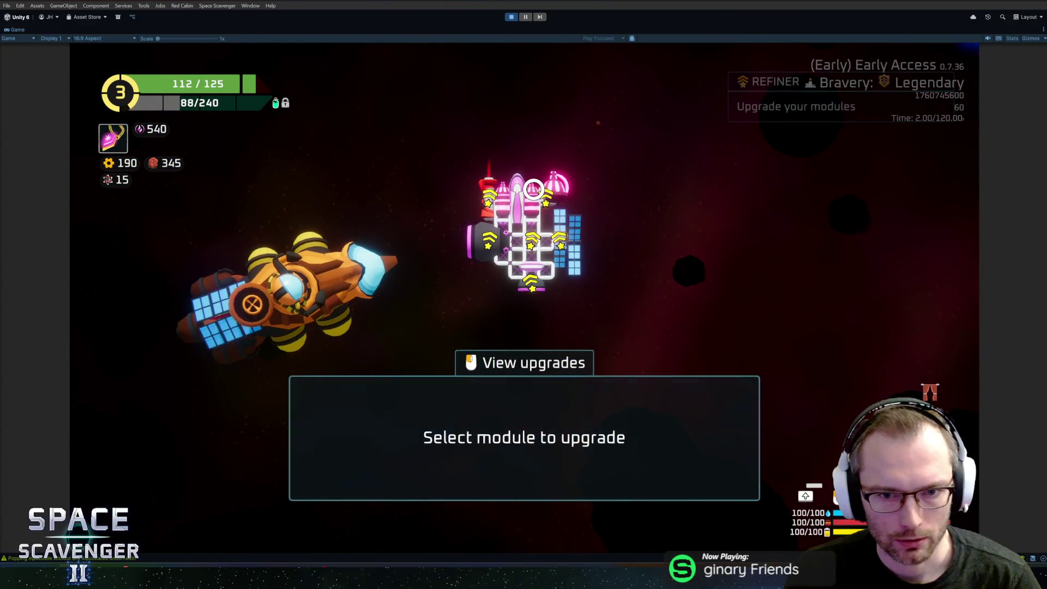
pyautogui.moveTo(543, 194)
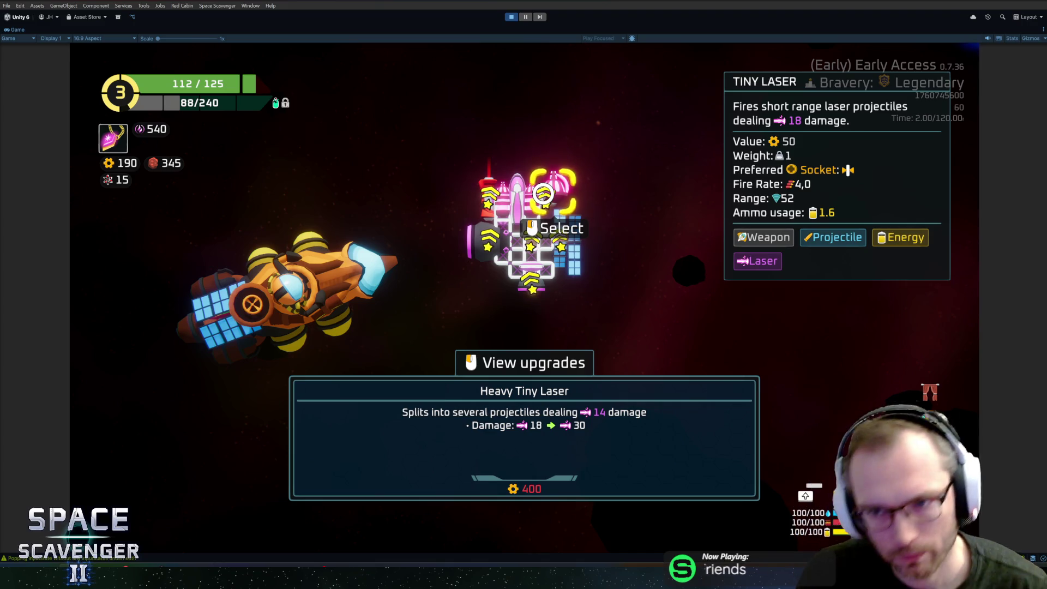
pyautogui.moveTo(486, 194)
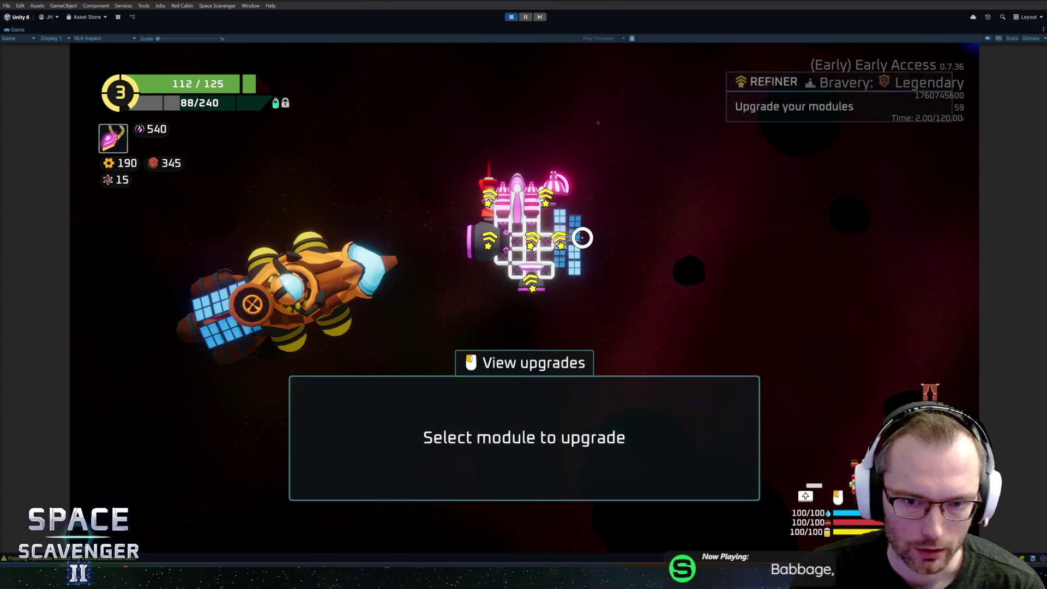
pyautogui.moveTo(570, 238)
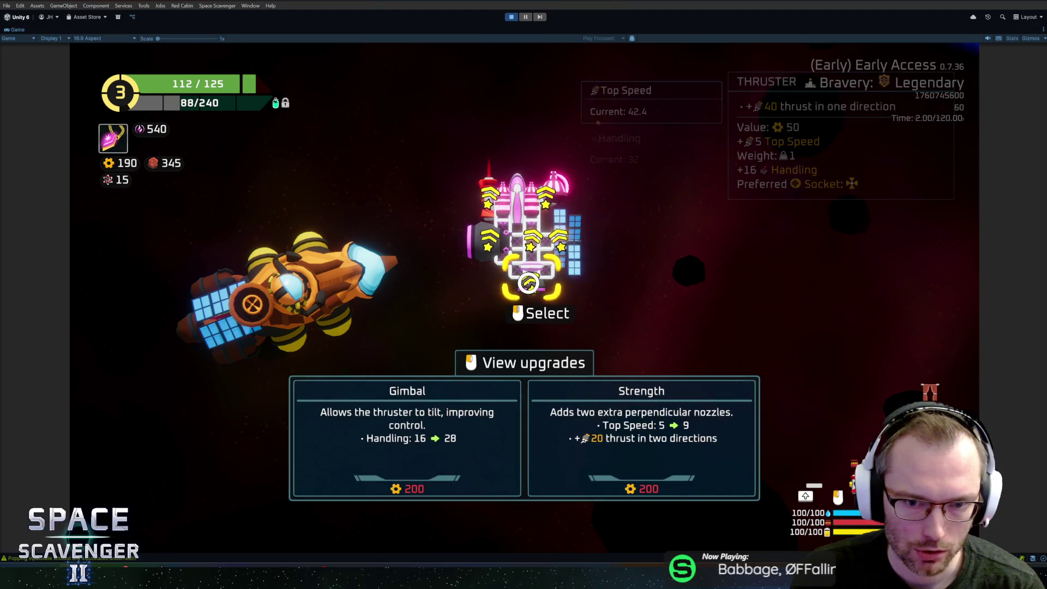
# Step: Leave the upgrades without buying anything and fly up to the gadget shop row
pyautogui.press('Escape')
pyautogui.press('w')
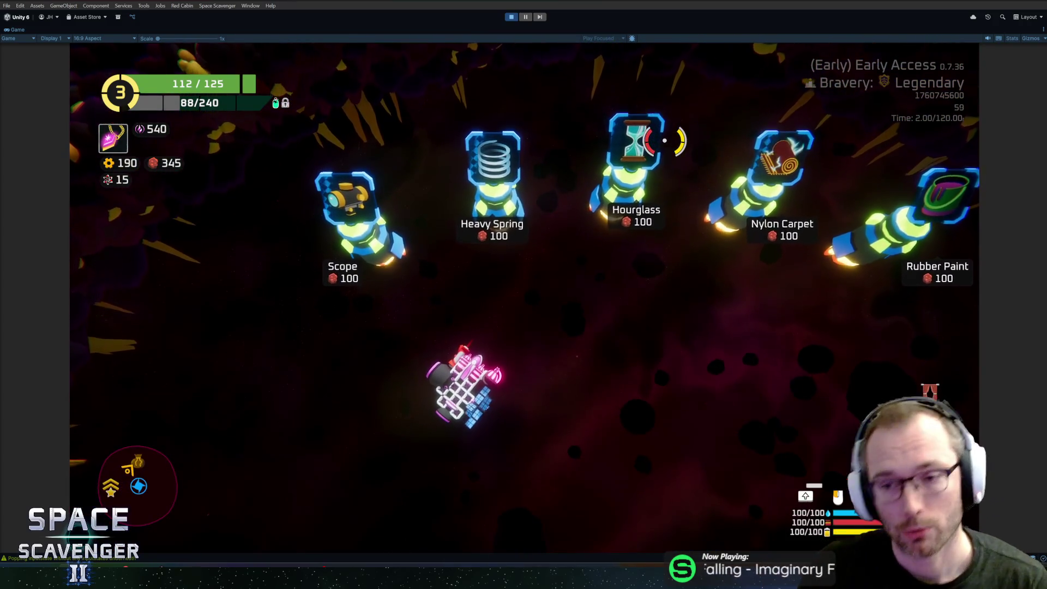
# Step: Browse the shop row, buy the Scope gadget leaving 45 red ore, then head down toward the portal
pyautogui.press('d')
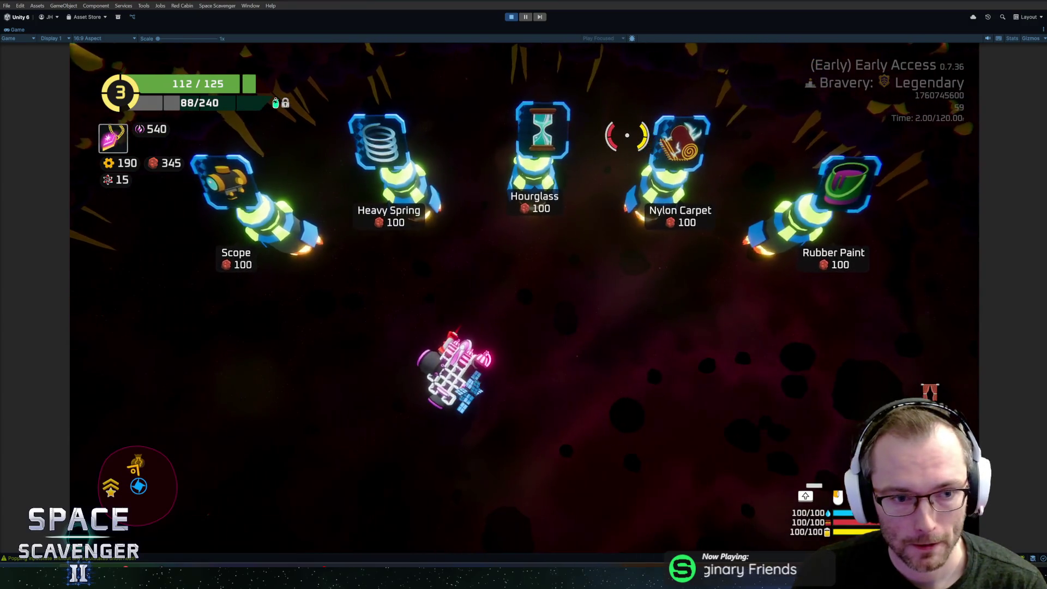
pyautogui.press('a')
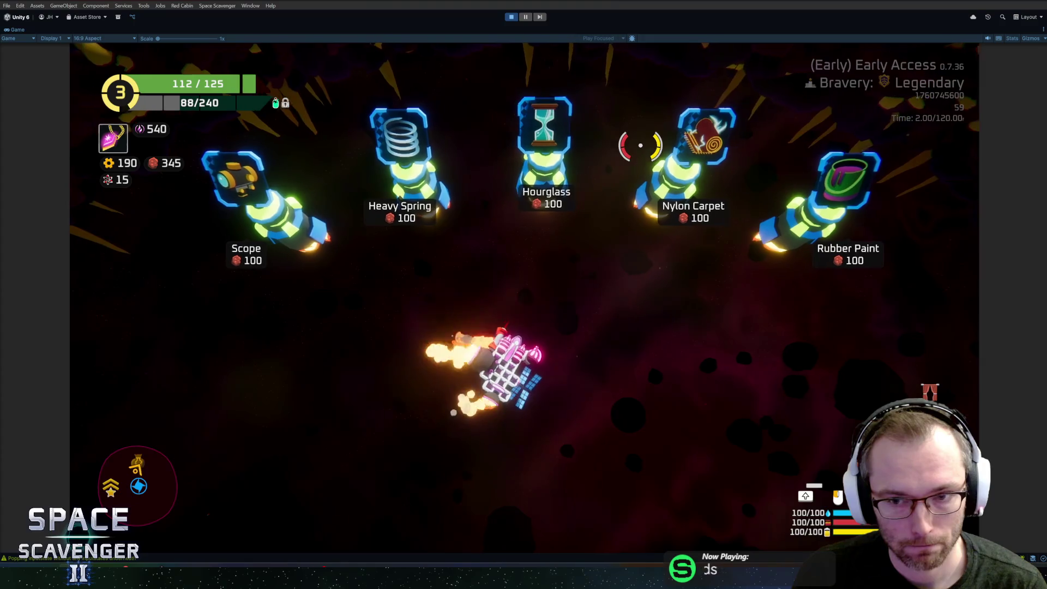
pyautogui.press('d')
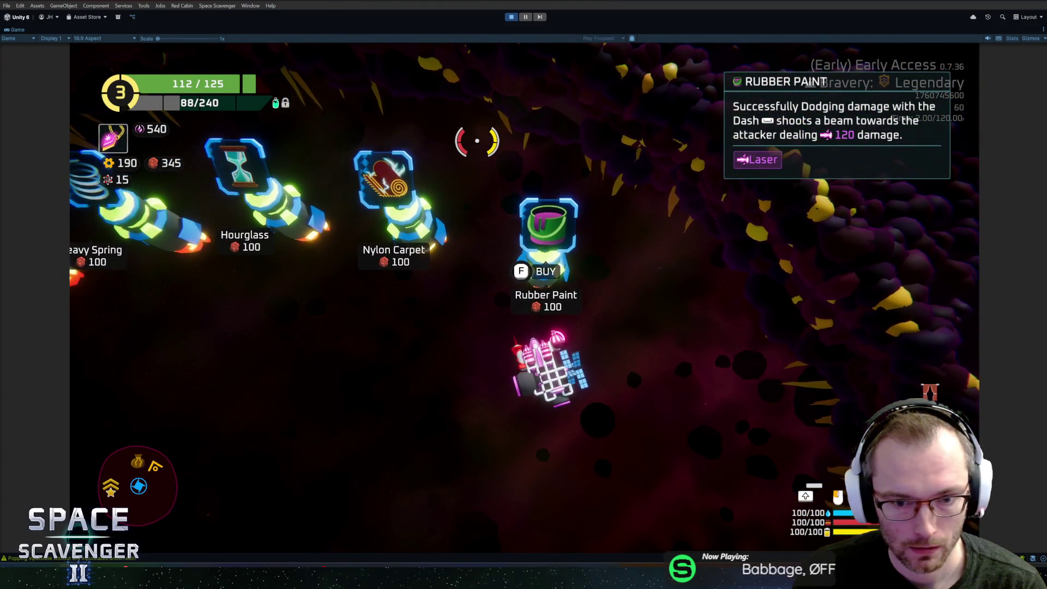
pyautogui.press('a')
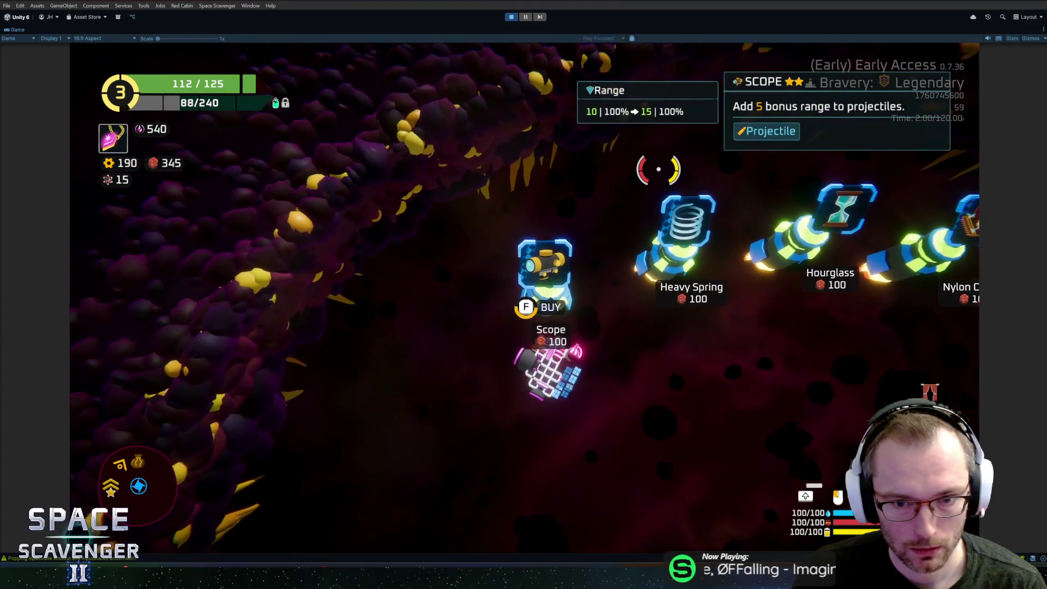
pyautogui.press('d')
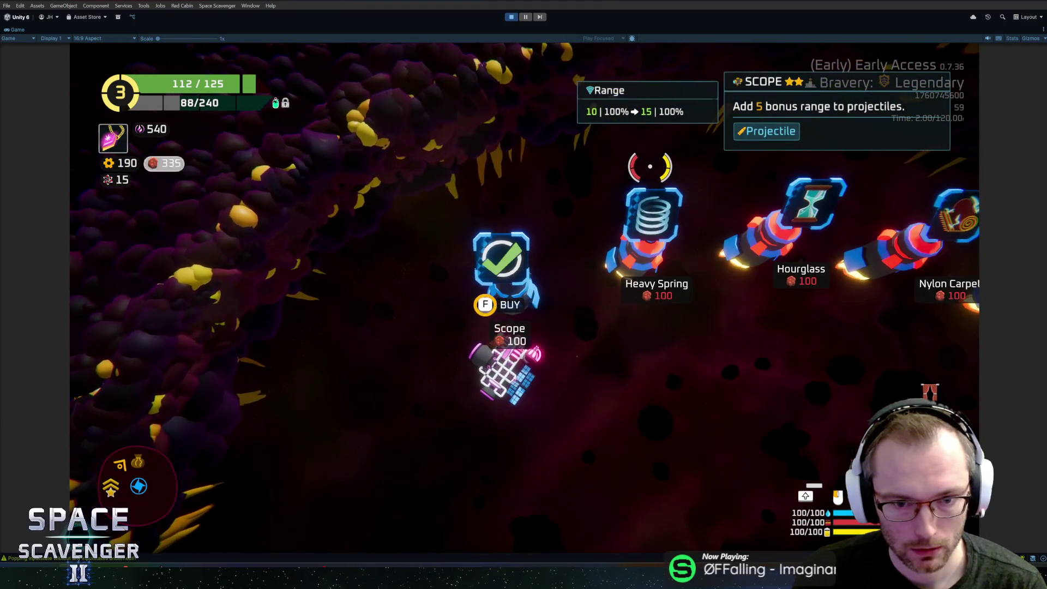
pyautogui.press('f')
pyautogui.press('s')
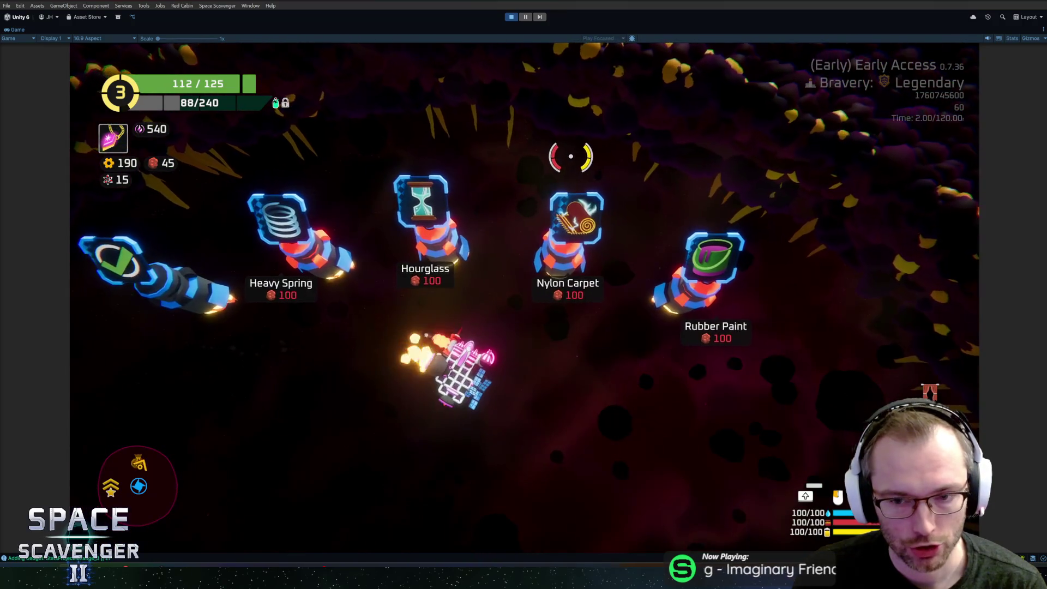
pyautogui.press('w')
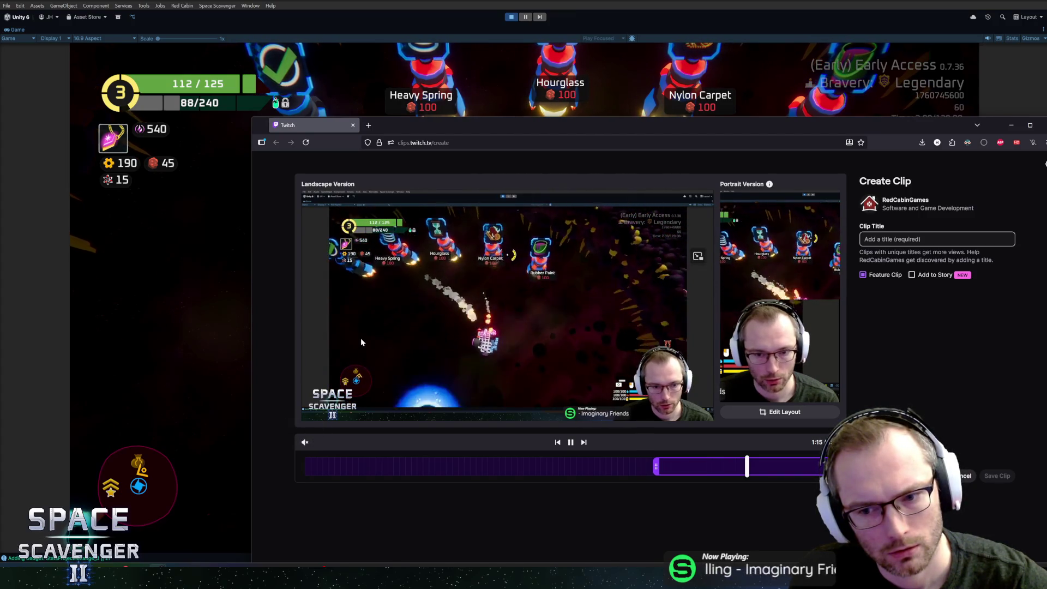
# Step: Scrub the clip preview to about 1:02–1:03 to replay the Scope purchase, then return to Unity
pyautogui.click(671, 468)
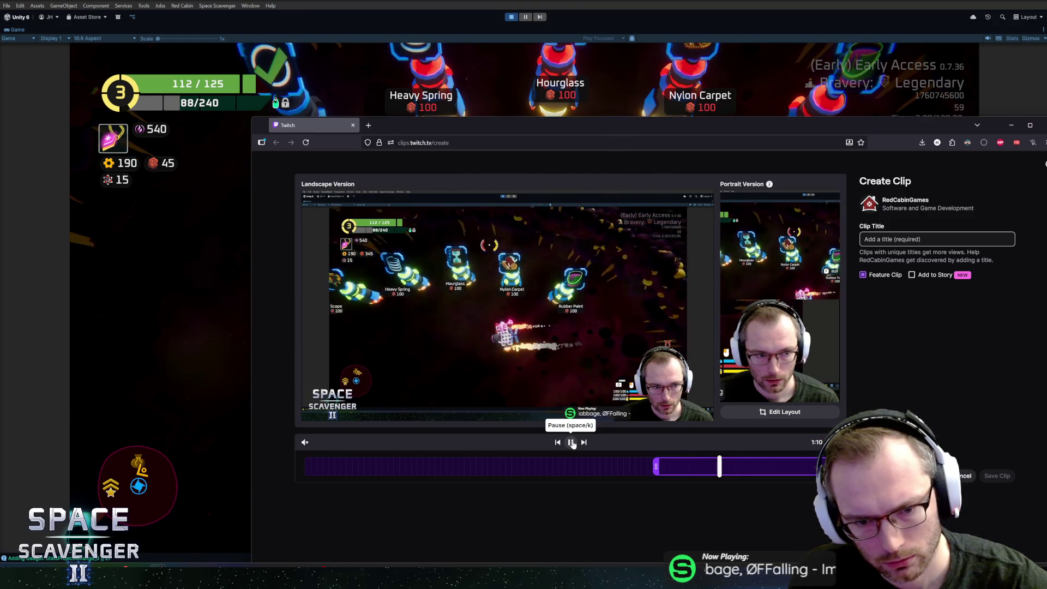
pyautogui.click(571, 443)
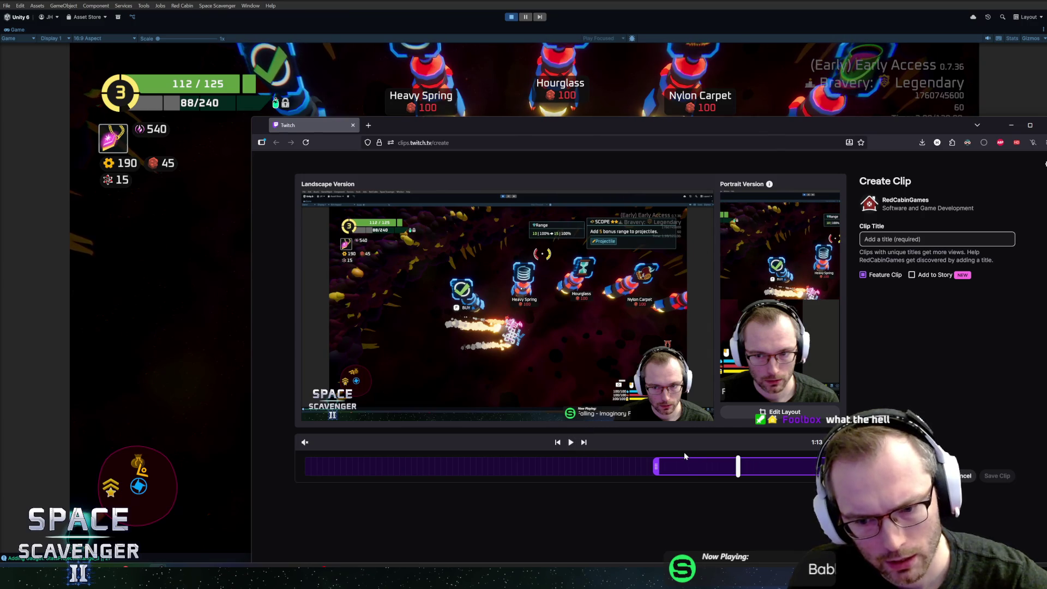
pyautogui.click(674, 464)
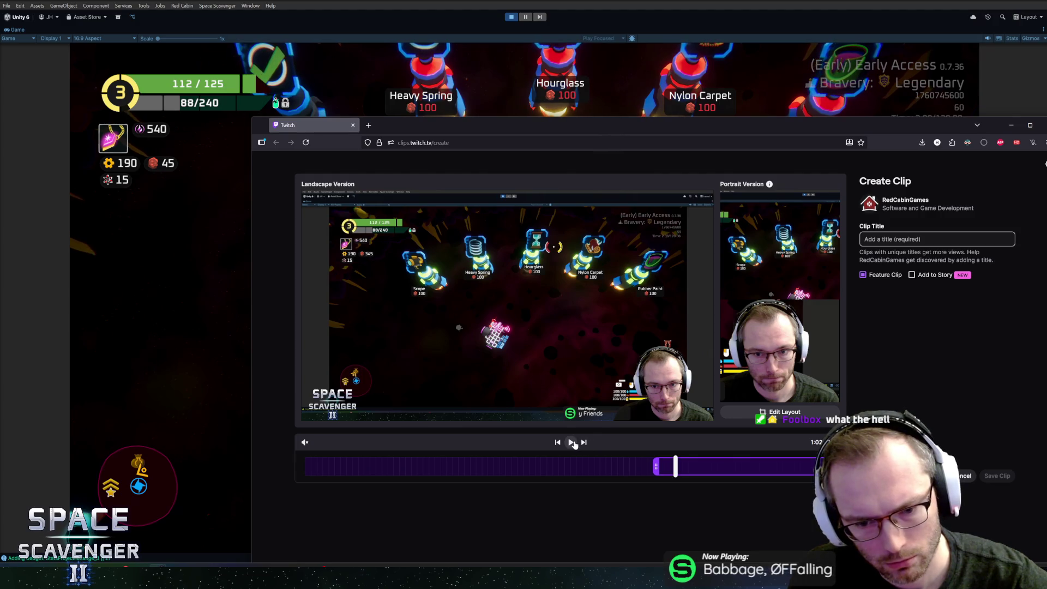
pyautogui.click(572, 442)
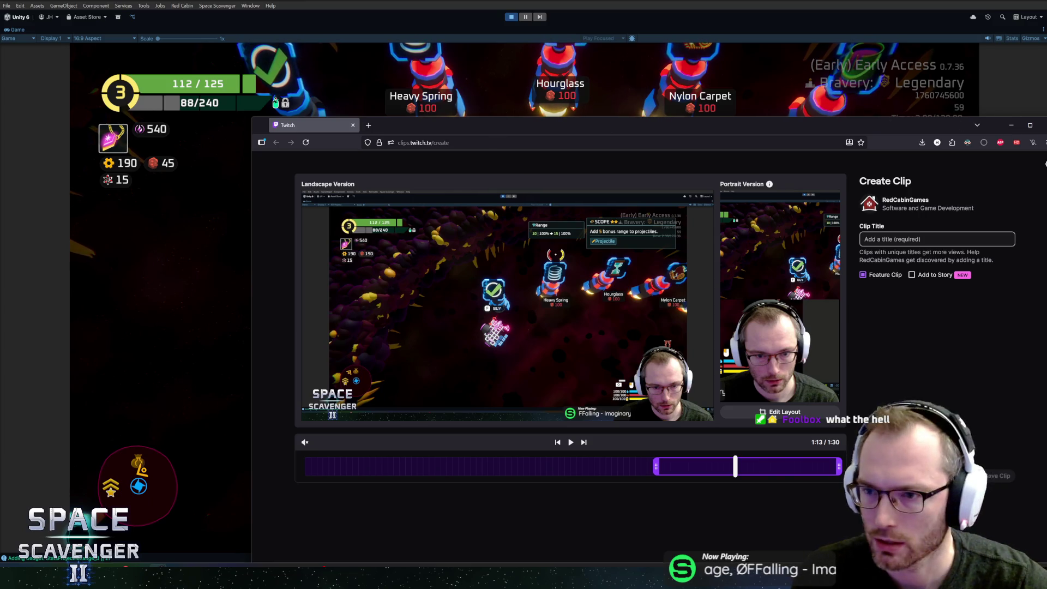
pyautogui.hotkey('alt', 'Tab')
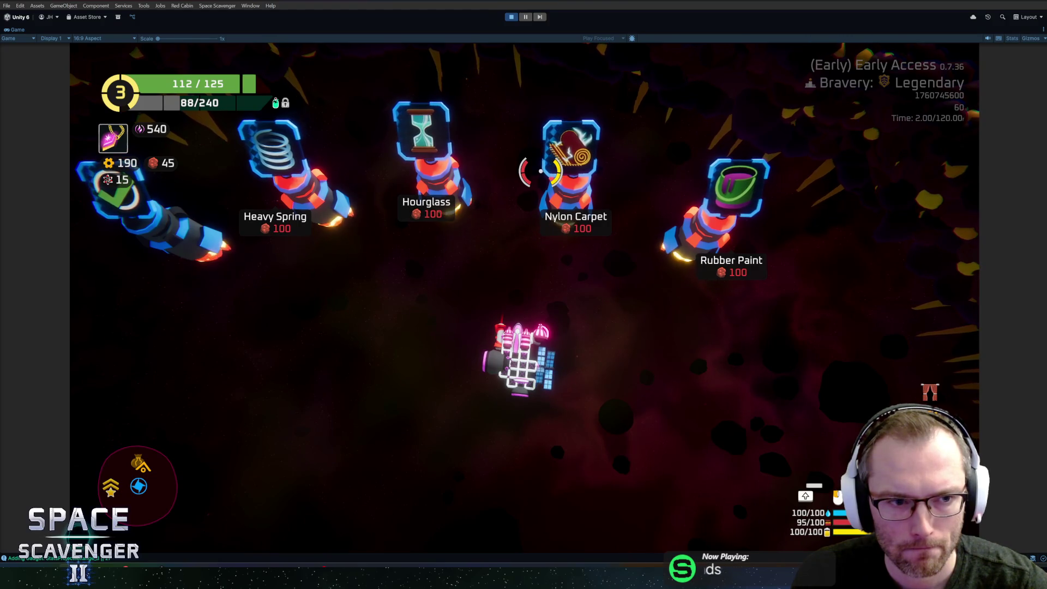
pyautogui.press('Escape')
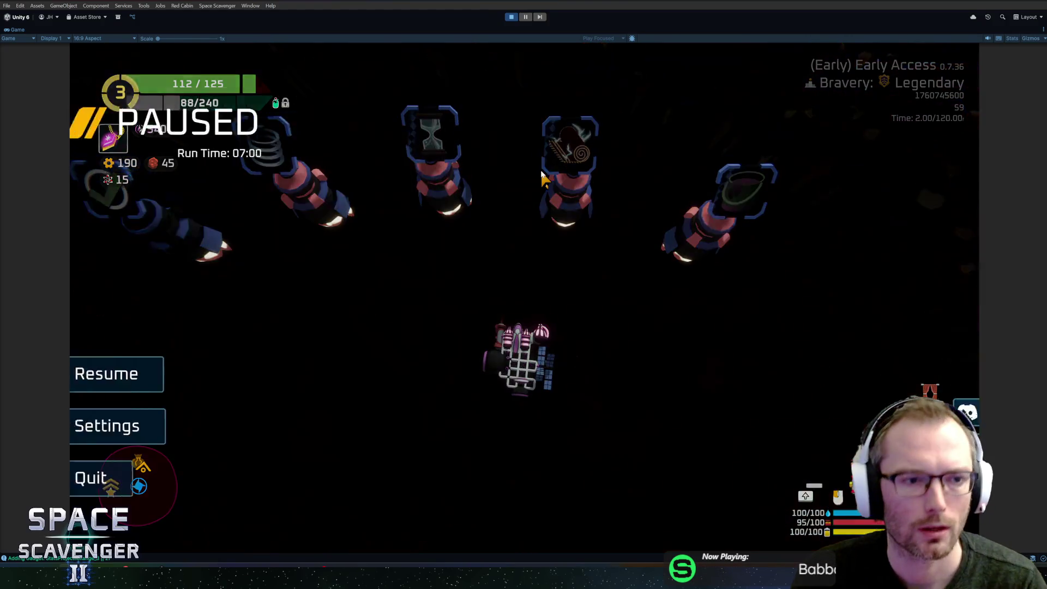
pyautogui.click(219, 478)
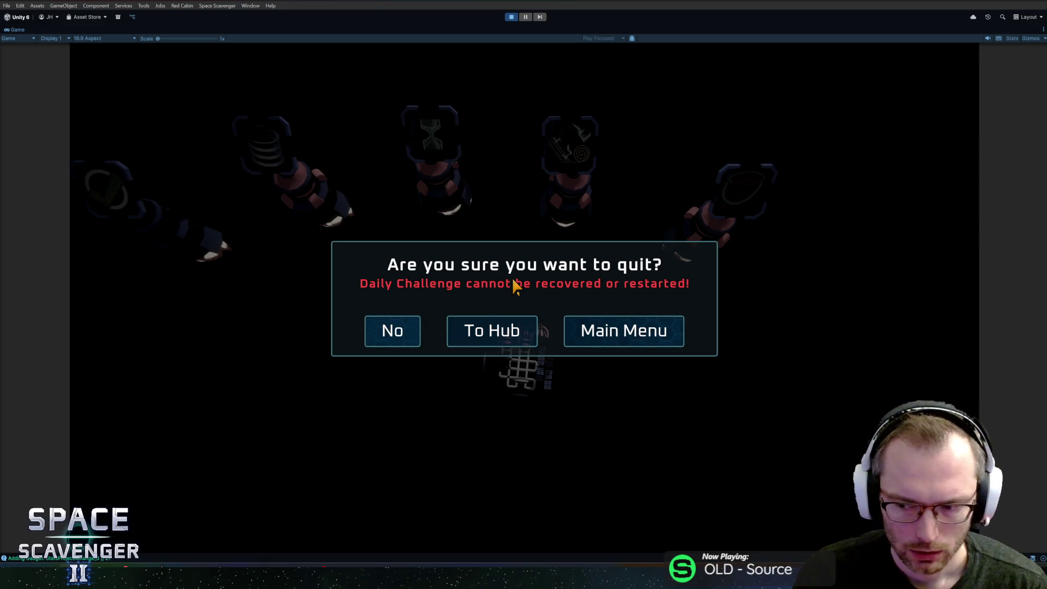
pyautogui.press('Escape')
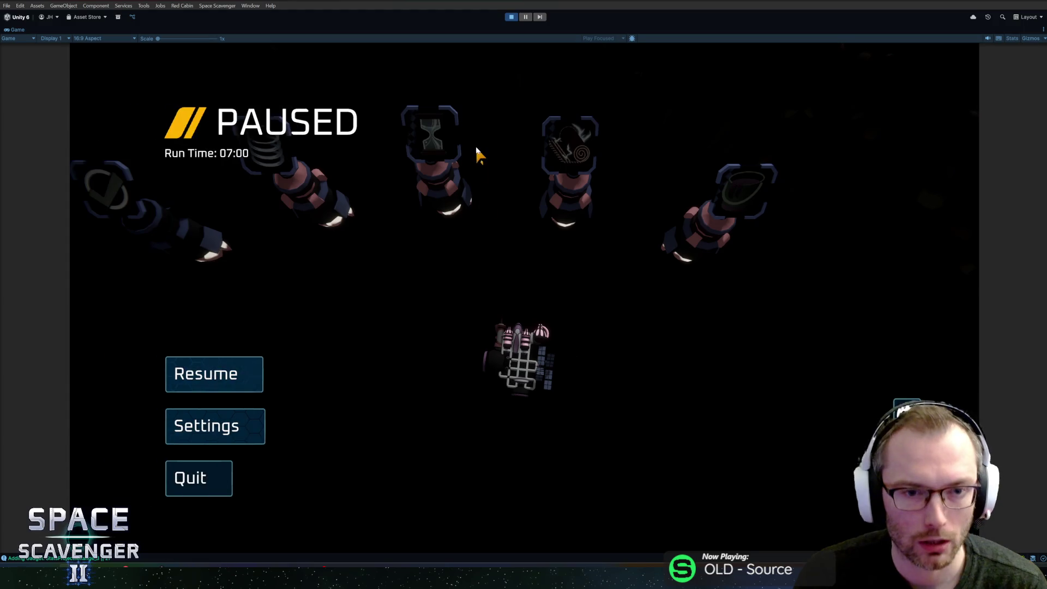
pyautogui.press('Escape')
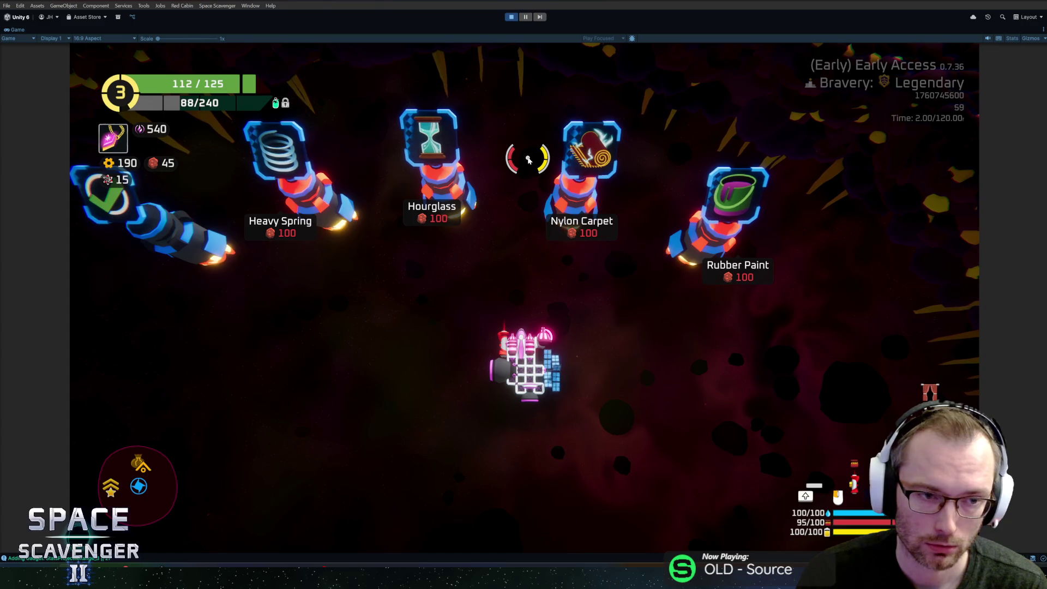
# Step: Run the 'debug currency' command in the in-game console
pyautogui.press('`')
pyautogui.write('debug currency')
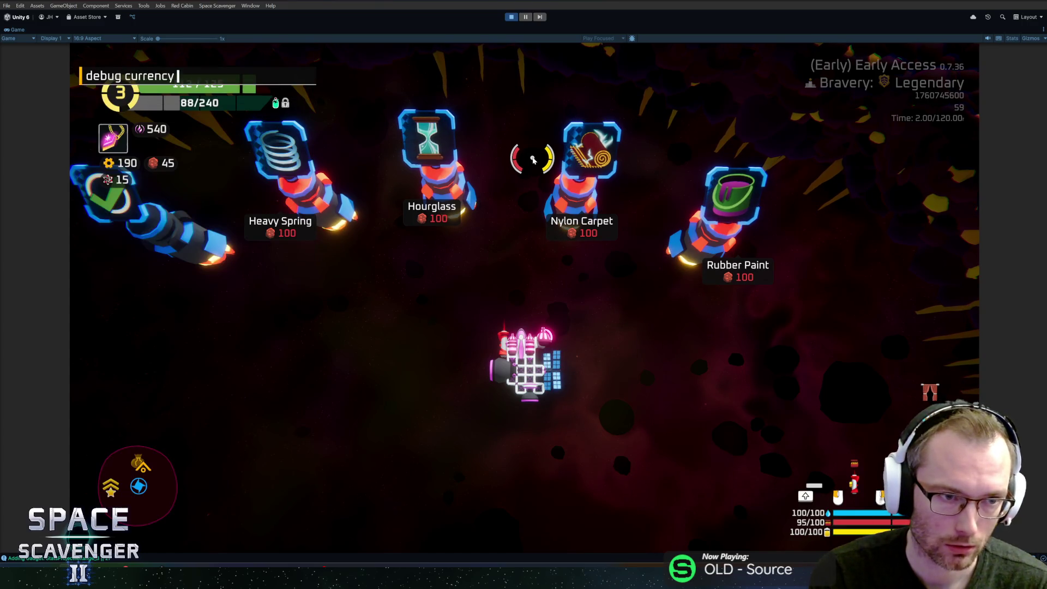
pyautogui.press('Return')
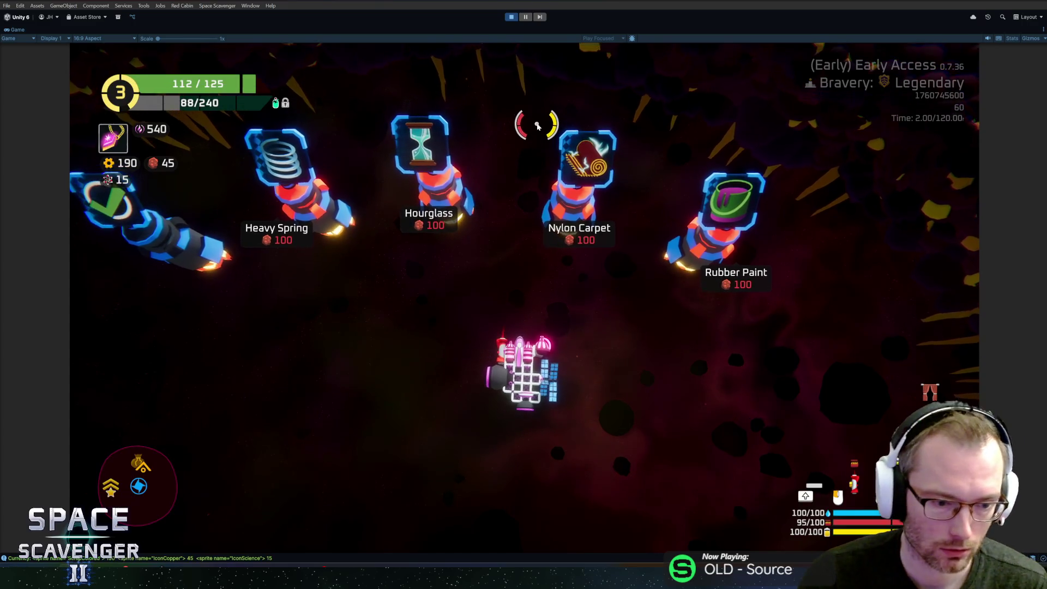
# Step: Un-maximize the Game view, inspect the logged currency entry, and reopen the in-game console
pyautogui.hotkey('shift', 'space')
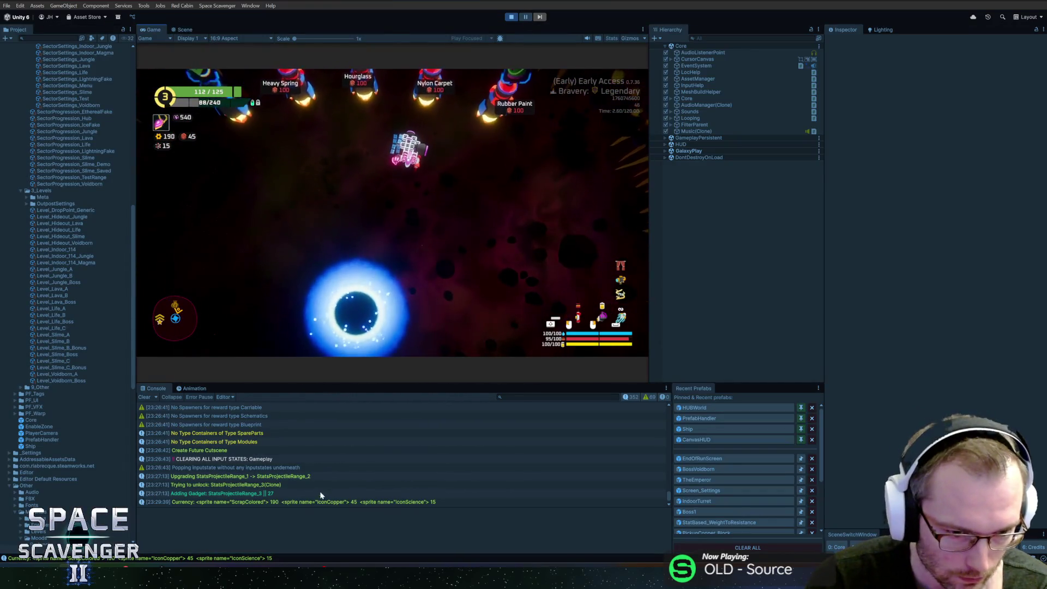
pyautogui.click(311, 501)
pyautogui.click(387, 229)
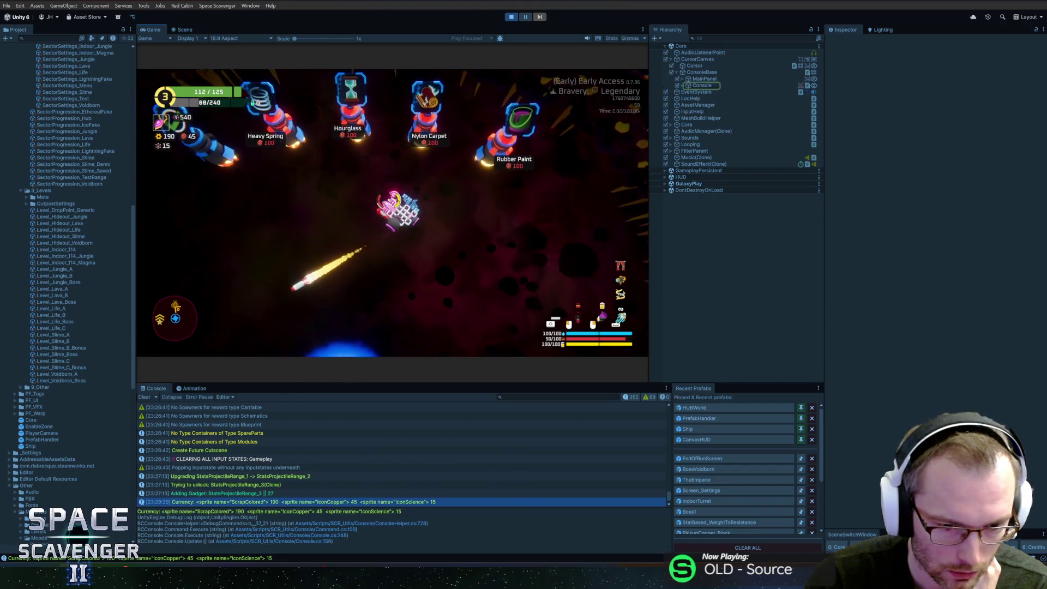
pyautogui.press('`')
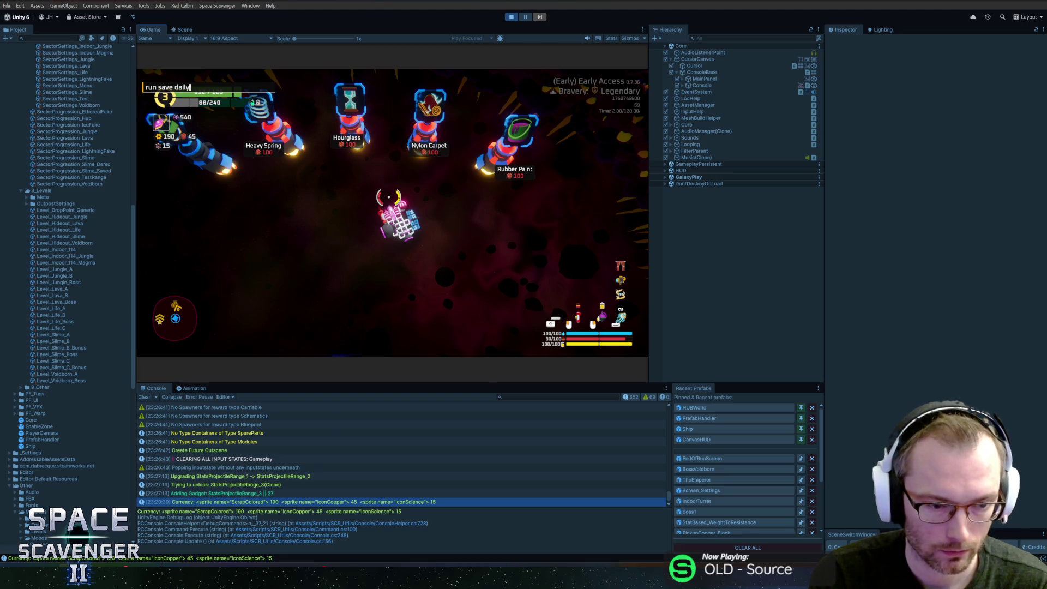
# Step: Save the daily run with 'run save daily' and check the gadget unlock log entry
pyautogui.press('Return')
pyautogui.click(371, 458)
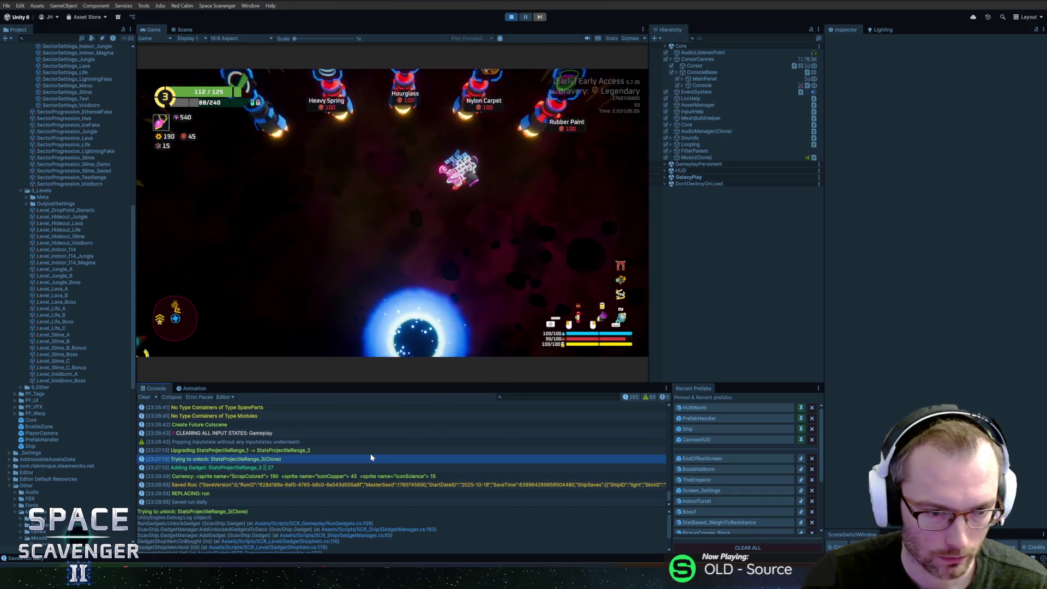
pyautogui.click(360, 299)
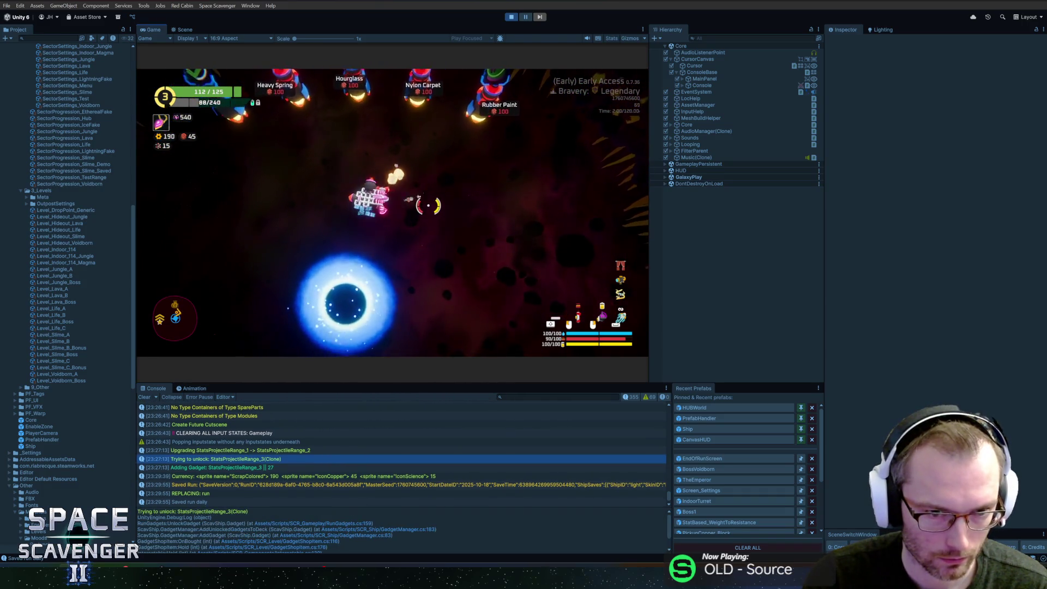
# Step: Quit the daily run to the hub, then quit the hub to the Main Menu
pyautogui.press('Escape')
pyautogui.click(208, 311)
pyautogui.click(383, 235)
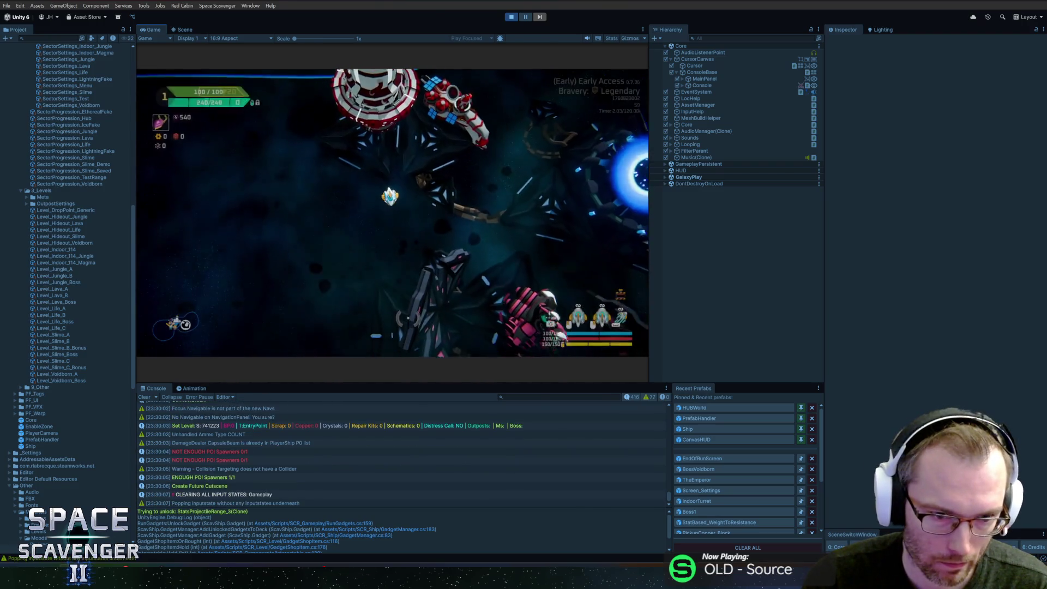
pyautogui.press('Escape')
pyautogui.click(214, 321)
pyautogui.click(443, 227)
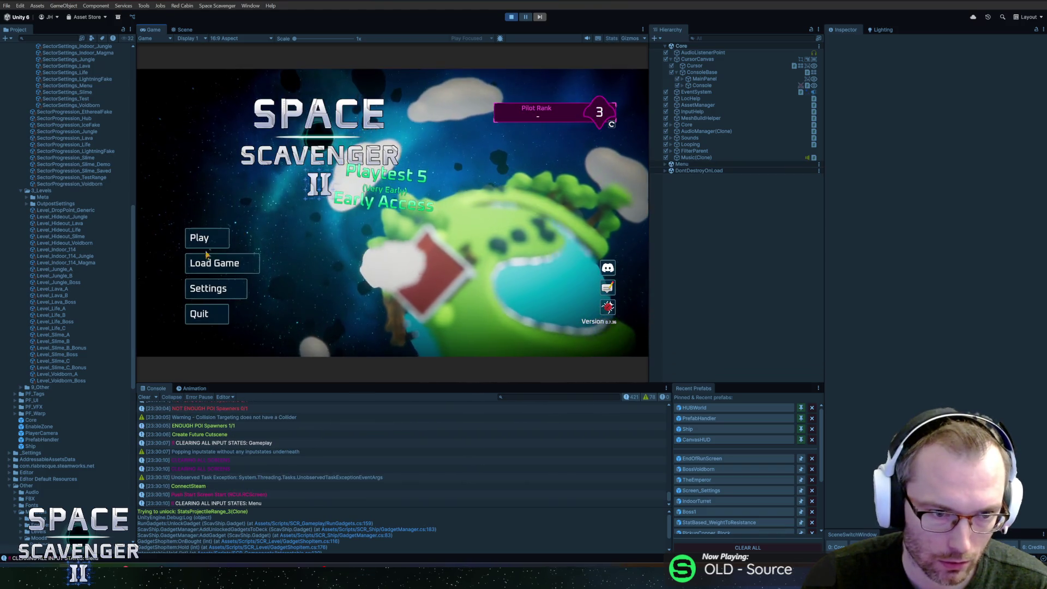
# Step: Load the saved game and restore the daily run with 'run load daily'
pyautogui.click(201, 238)
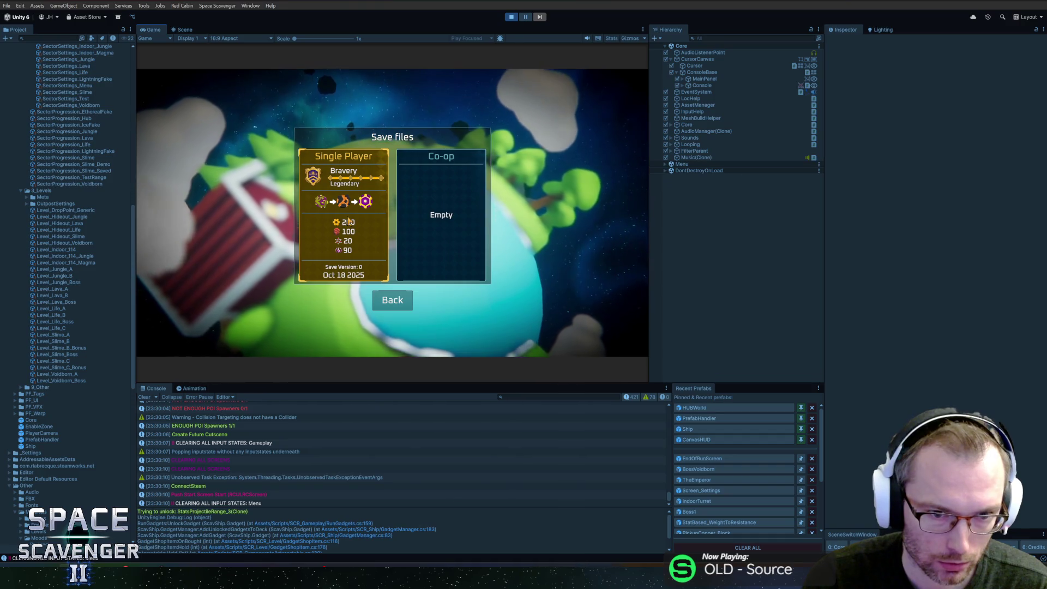
pyautogui.click(393, 301)
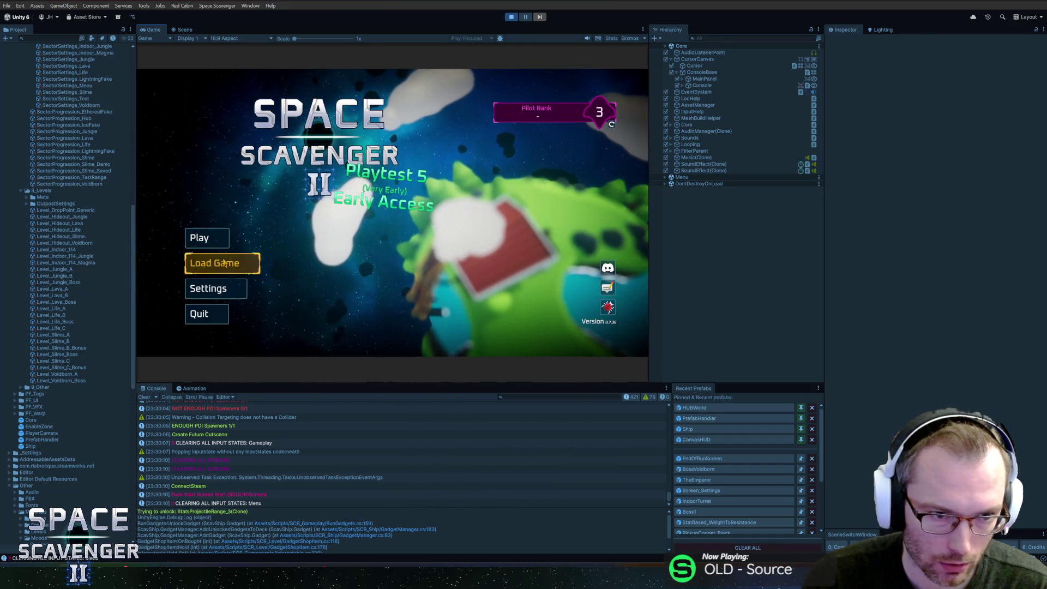
pyautogui.click(210, 242)
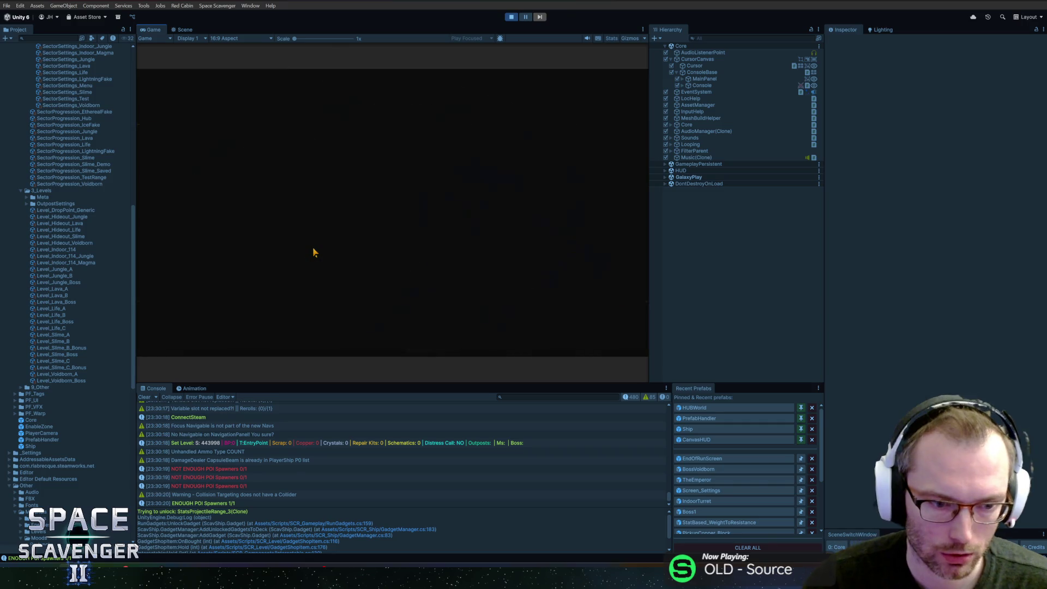
pyautogui.press('`')
pyautogui.write('run load daily')
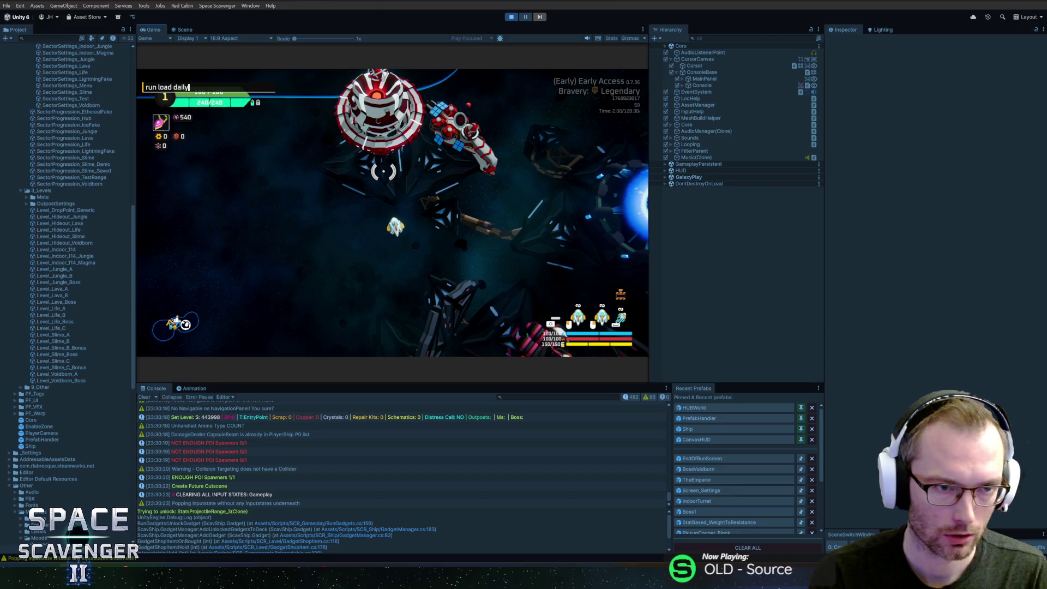
pyautogui.press('Return')
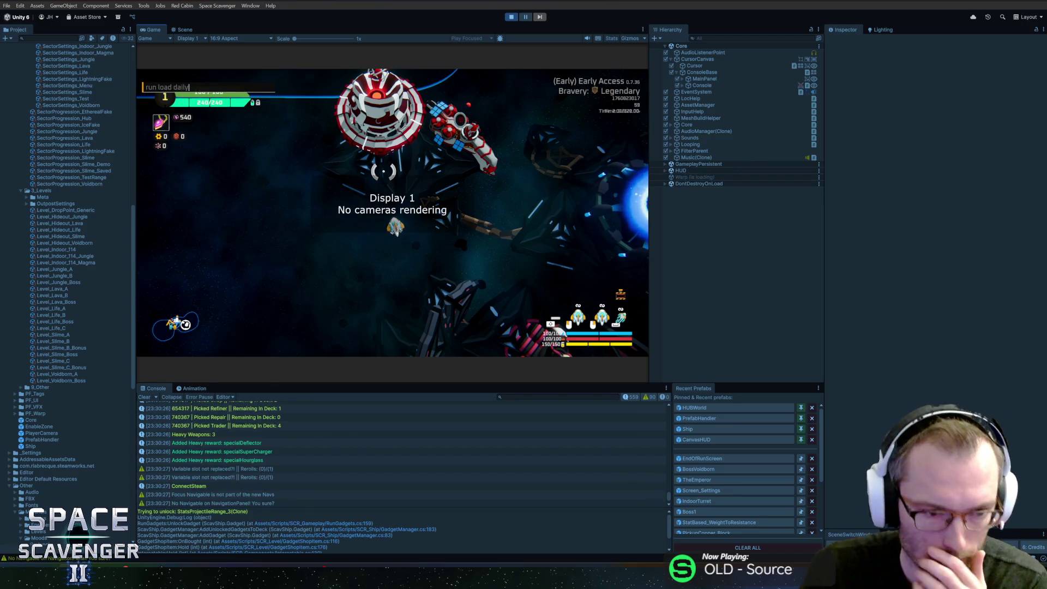